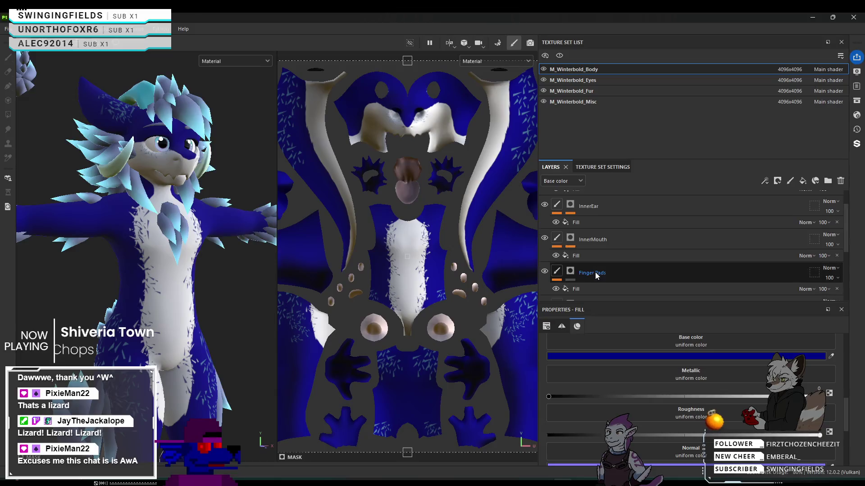
pyautogui.scroll(2, 607, 265)
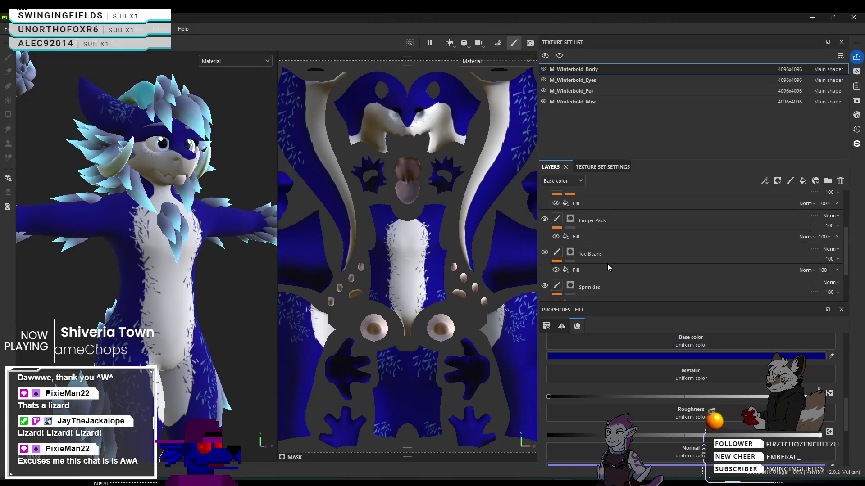
# Switch to M_Winterbold_Eyes and compare the eyeballs with and without the Base Color layer.
pyautogui.click(597, 81)
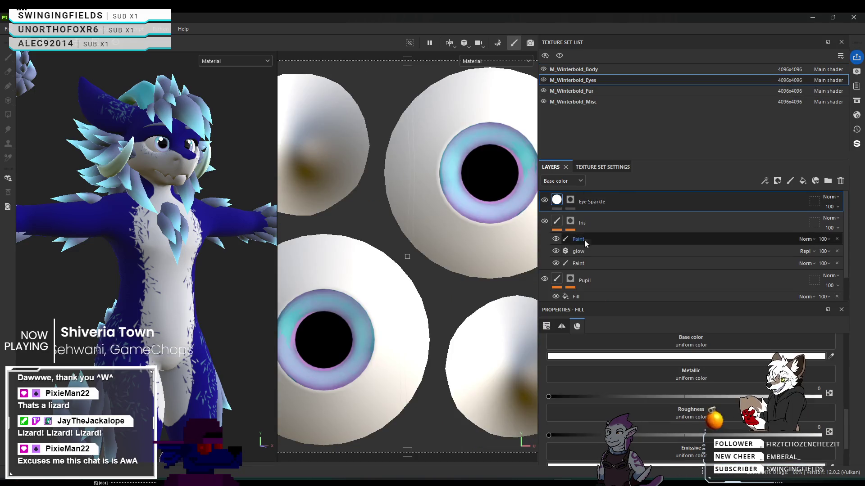
pyautogui.scroll(-2, 586, 252)
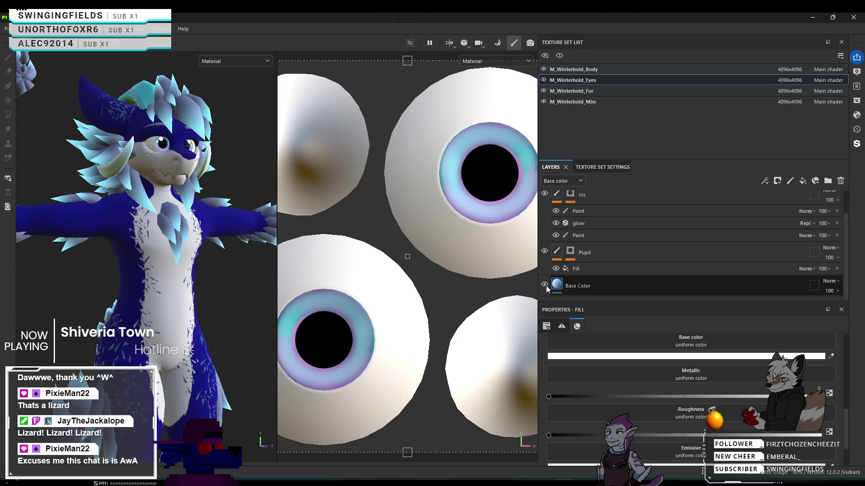
pyautogui.click(545, 285)
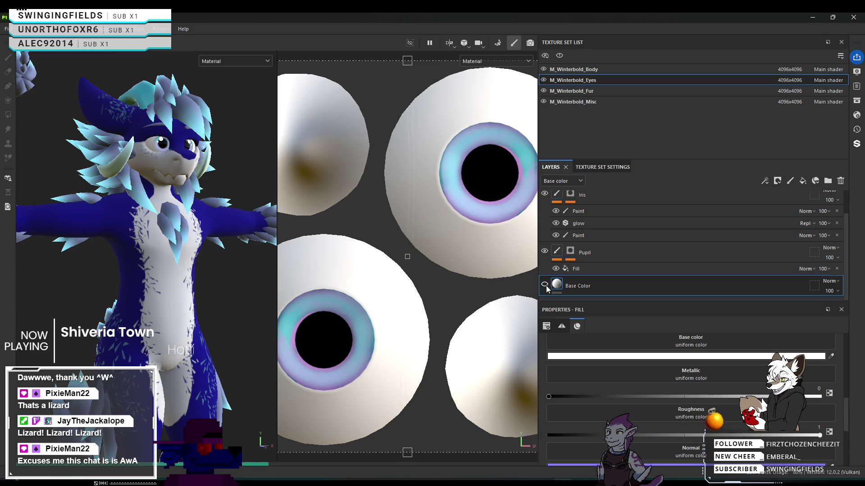
pyautogui.click(545, 284)
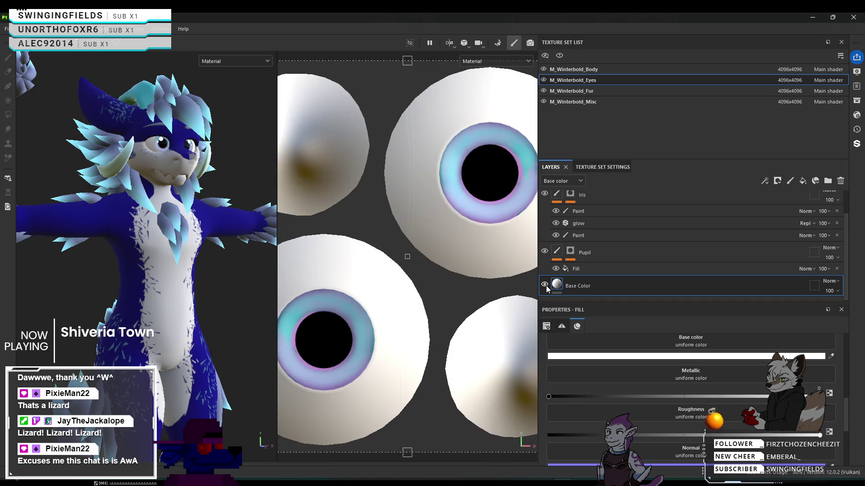
pyautogui.click(545, 286)
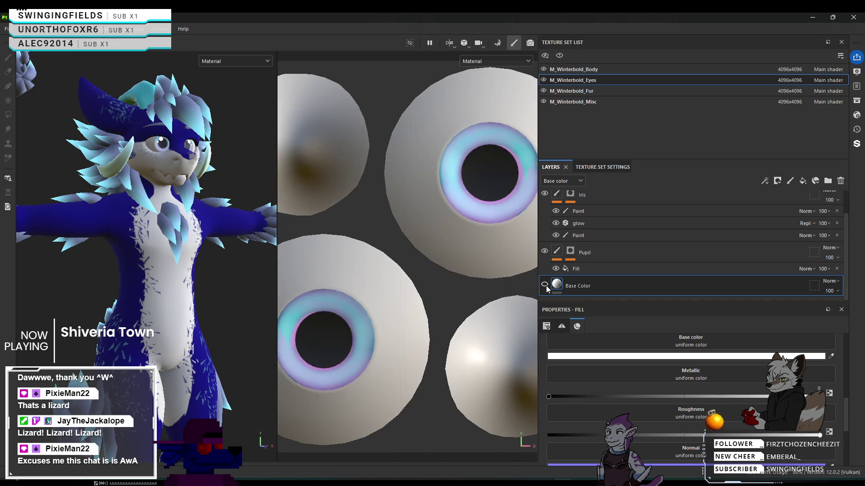
# Toggle the iris's upper and lower Paint layers off and on, then select the lower Paint layer.
pyautogui.scroll(1, 555, 276)
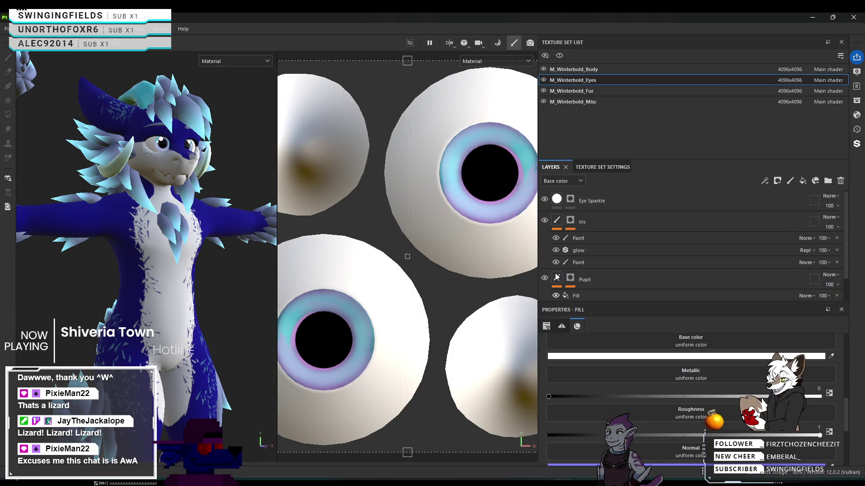
pyautogui.click(556, 240)
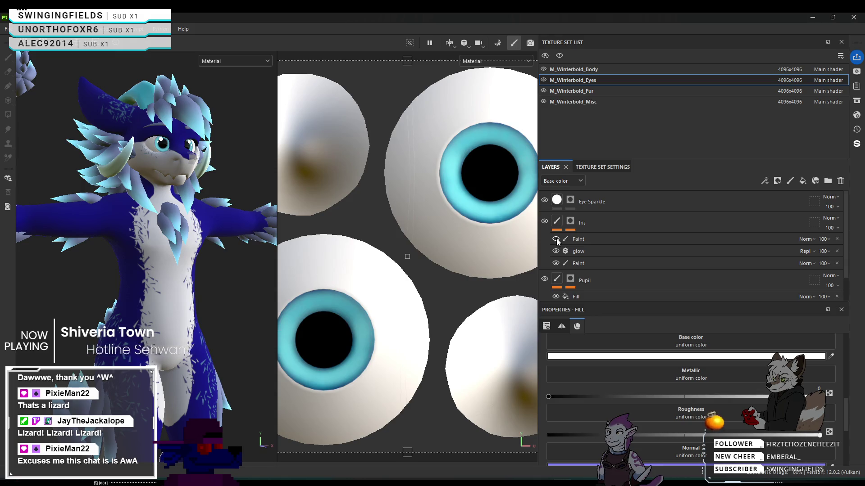
pyautogui.click(557, 239)
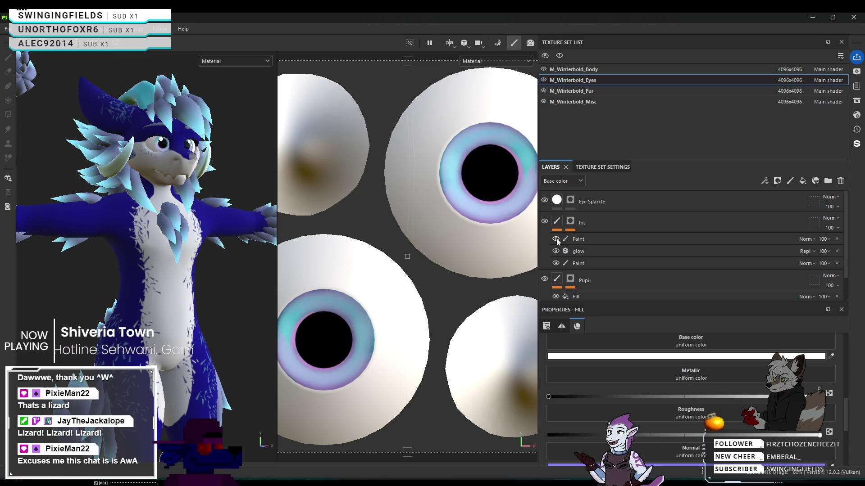
pyautogui.click(556, 239)
pyautogui.click(557, 239)
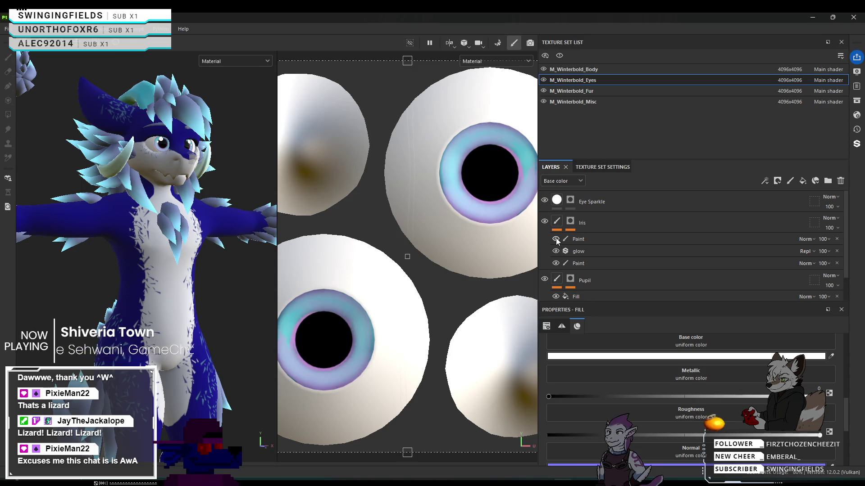
pyautogui.click(556, 264)
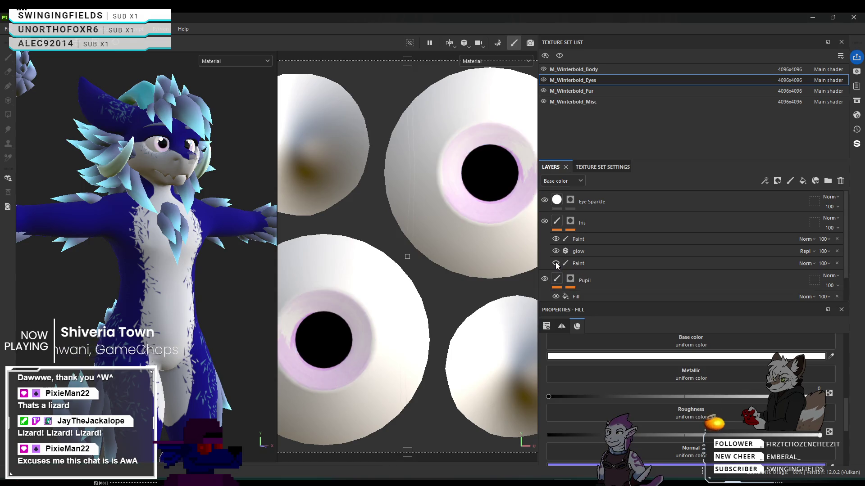
pyautogui.click(556, 264)
pyautogui.click(611, 264)
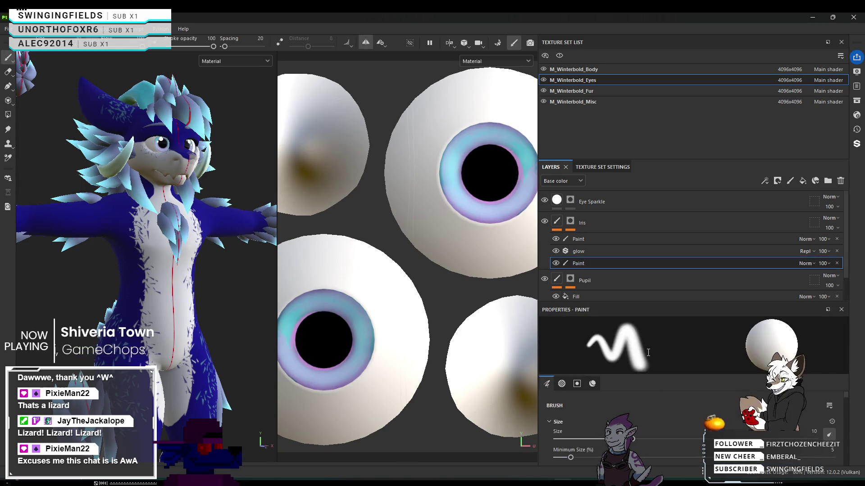
pyautogui.scroll(-10, 659, 414)
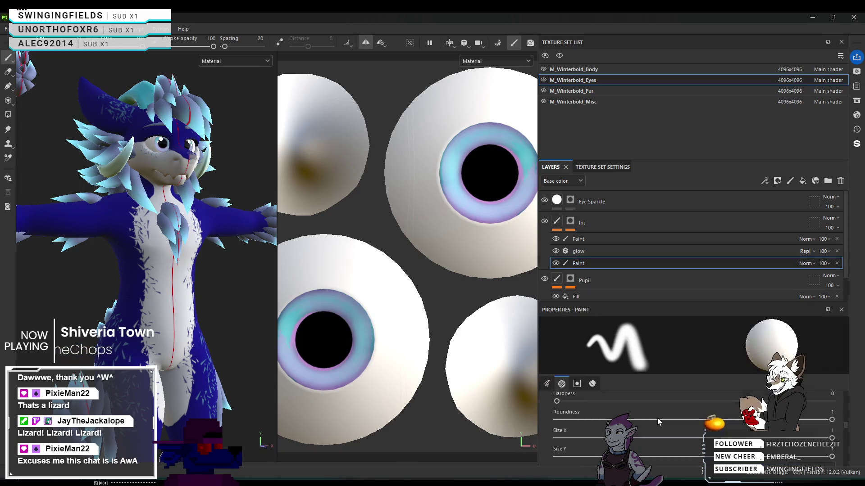
pyautogui.scroll(-2, 664, 417)
pyautogui.scroll(3, 667, 415)
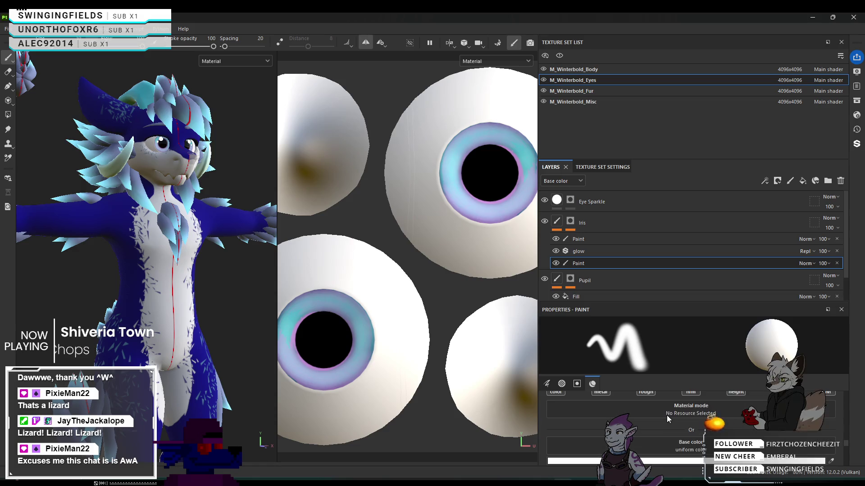
pyautogui.scroll(-3, 667, 416)
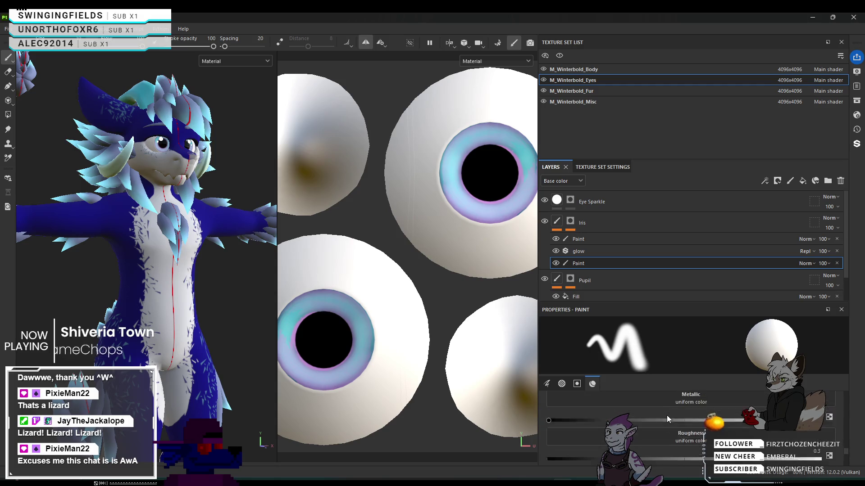
pyautogui.scroll(-1, 680, 440)
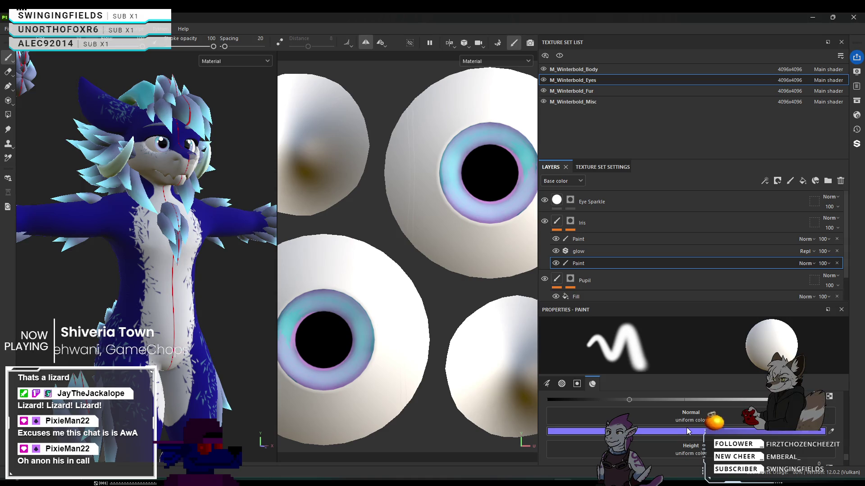
pyautogui.click(688, 431)
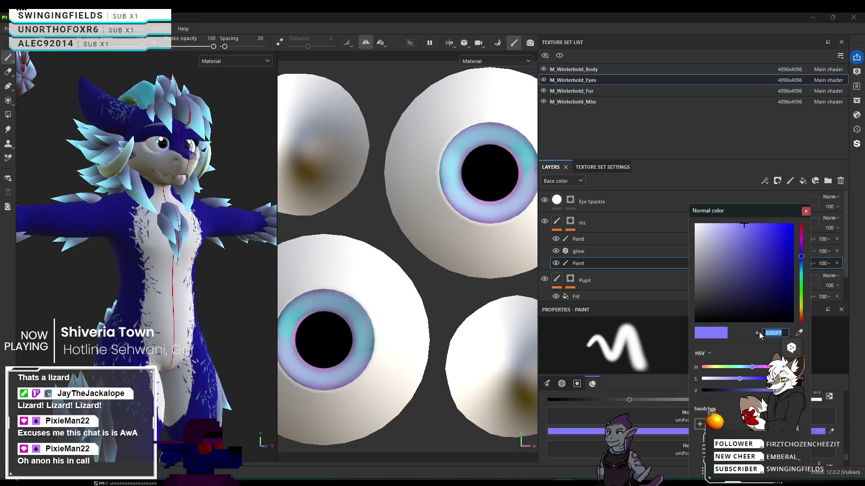
# Paste 000084, then red CF0000, as the iris Paint layer's normal colour and close the picker.
pyautogui.write('#000084')
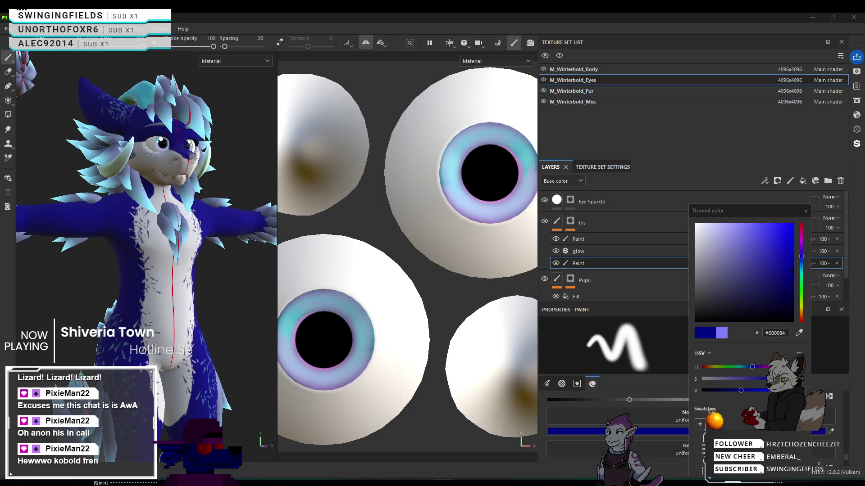
pyautogui.click(771, 333)
pyautogui.write('#CF0000')
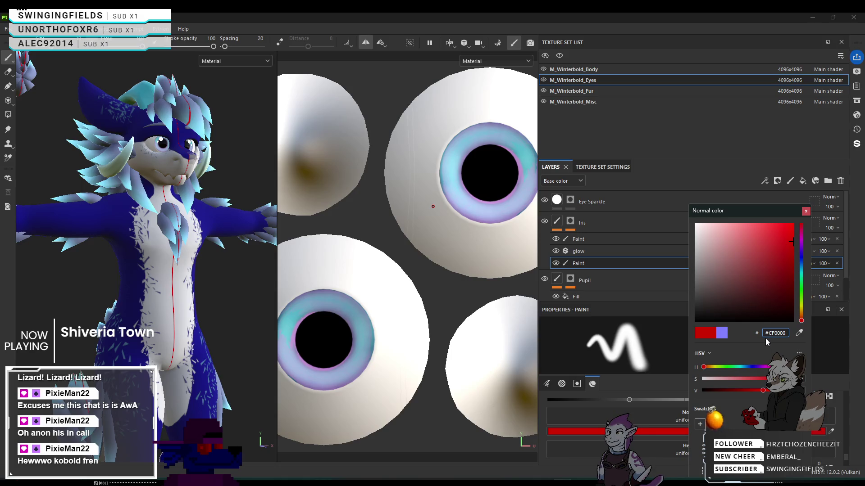
pyautogui.click(809, 212)
# Scroll to the lower iris Paint layer's Base color and open its picker, currently FFFFFF.
pyautogui.scroll(-3, 688, 436)
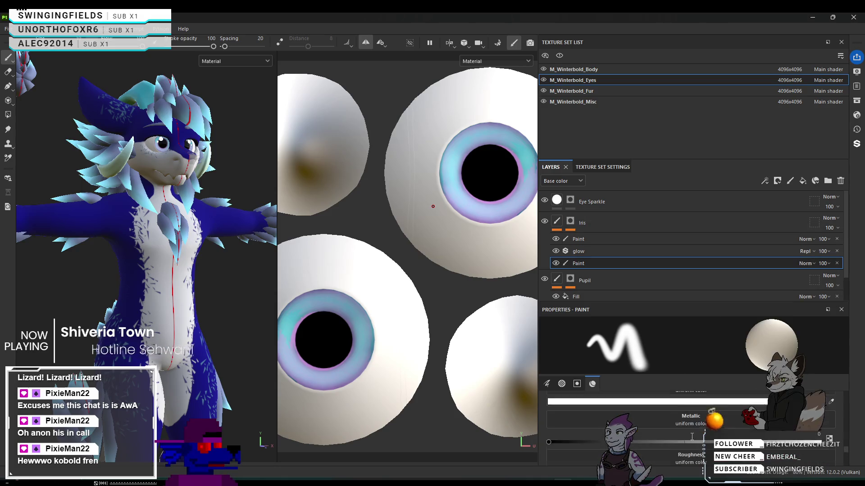
pyautogui.scroll(2, 691, 436)
pyautogui.scroll(10, 694, 437)
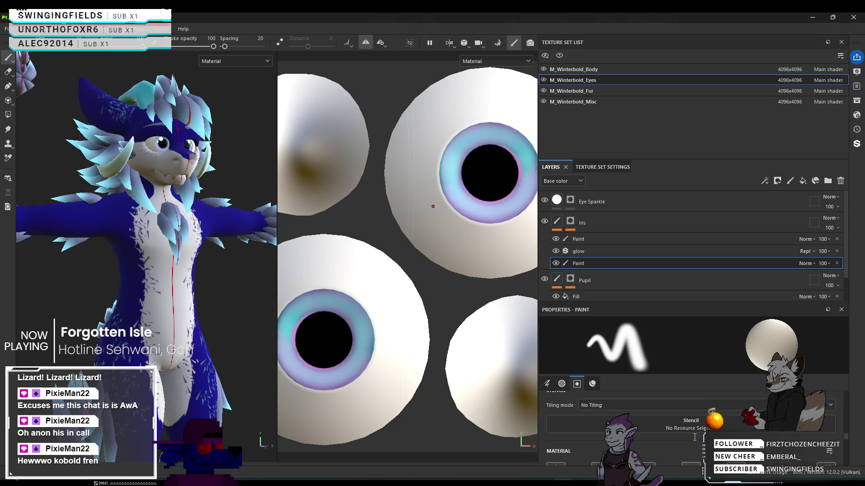
pyautogui.scroll(-10, 695, 436)
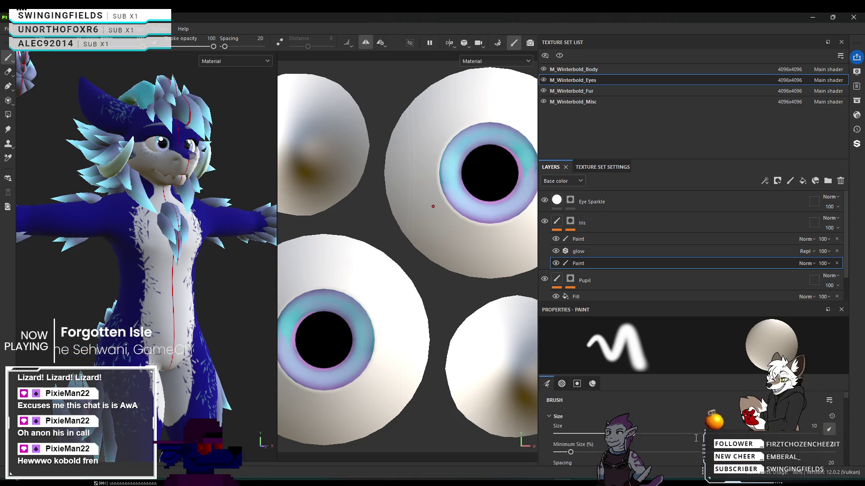
pyautogui.scroll(-3, 696, 438)
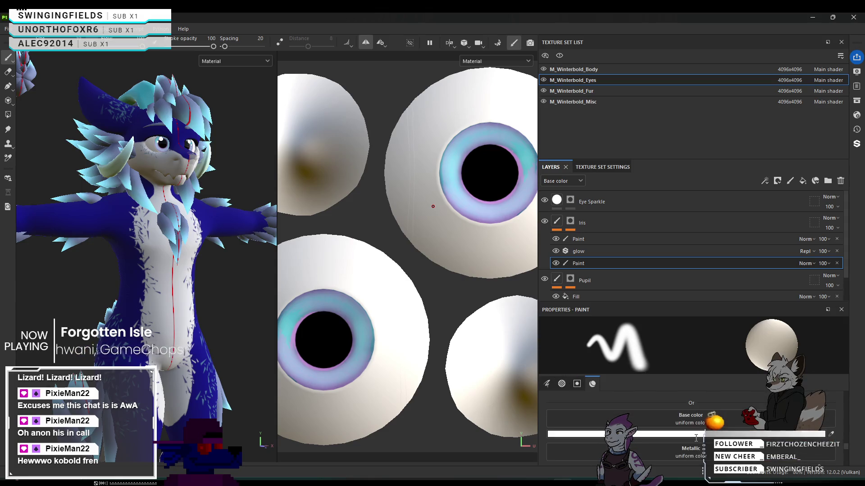
pyautogui.click(696, 433)
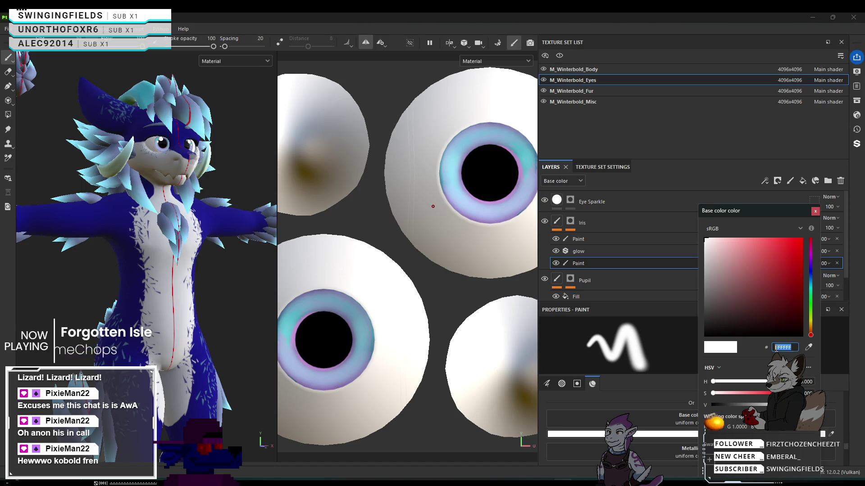
pyautogui.write('CF0000')
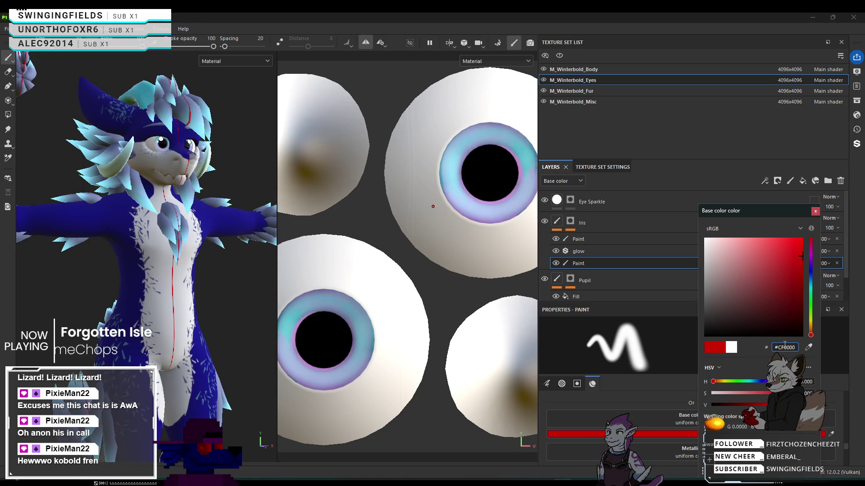
pyautogui.hotkey('ctrl', 'z')
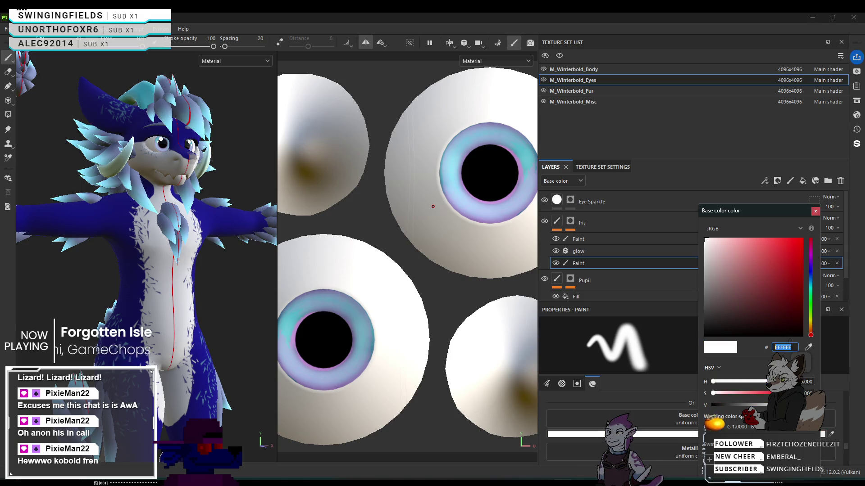
pyautogui.scroll(-1, 625, 280)
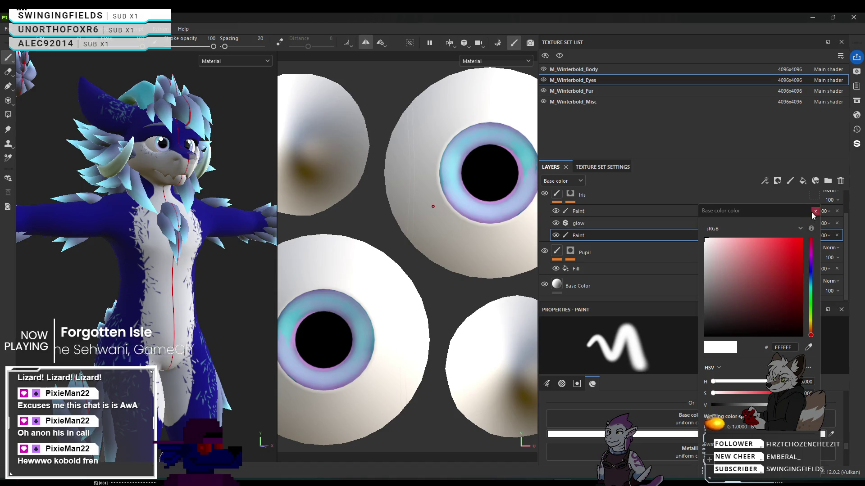
pyautogui.click(598, 213)
pyautogui.click(601, 234)
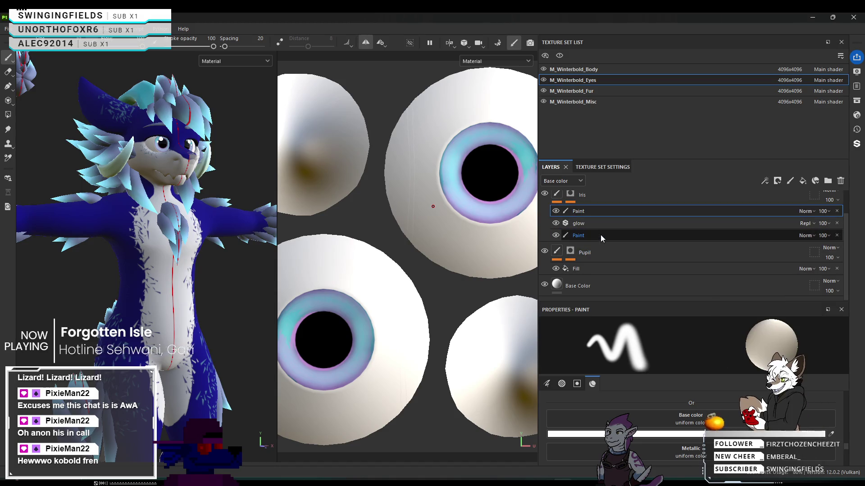
# Hide and re-show the lower iris Paint layer, then select the upper Paint layer under Iris.
pyautogui.click(555, 235)
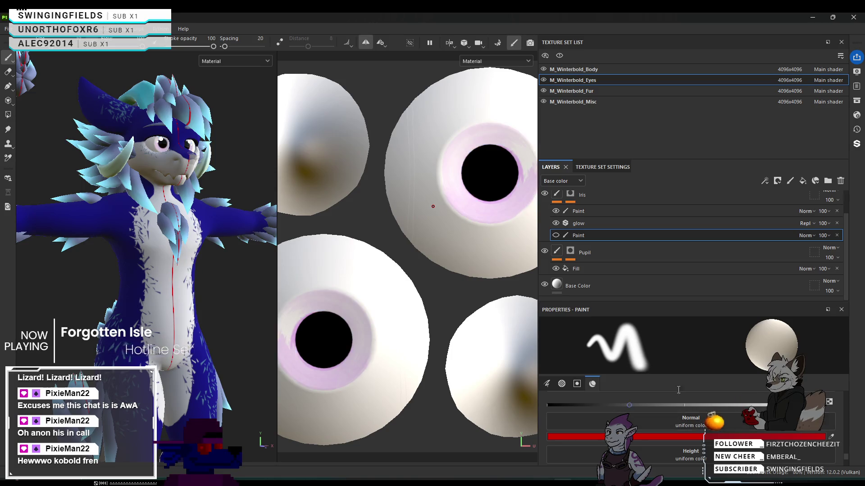
pyautogui.click(591, 209)
pyautogui.click(555, 235)
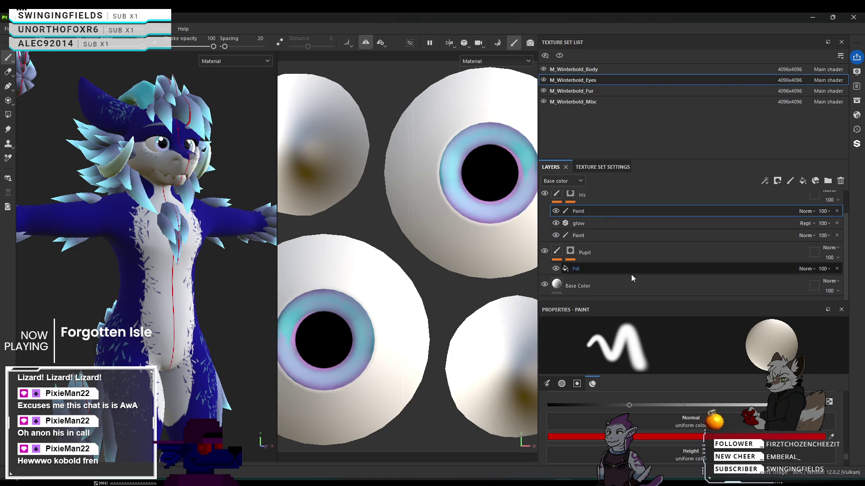
pyautogui.scroll(3, 647, 441)
pyautogui.scroll(-2, 647, 442)
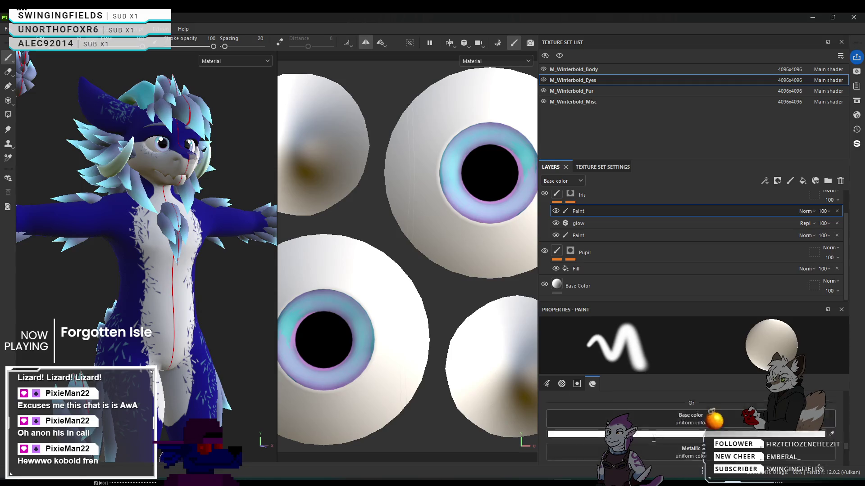
pyautogui.scroll(-3, 654, 438)
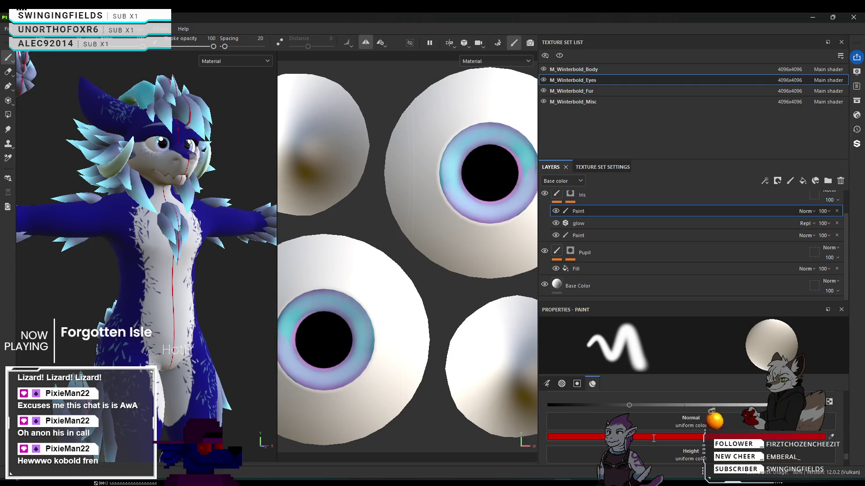
pyautogui.scroll(2, 656, 436)
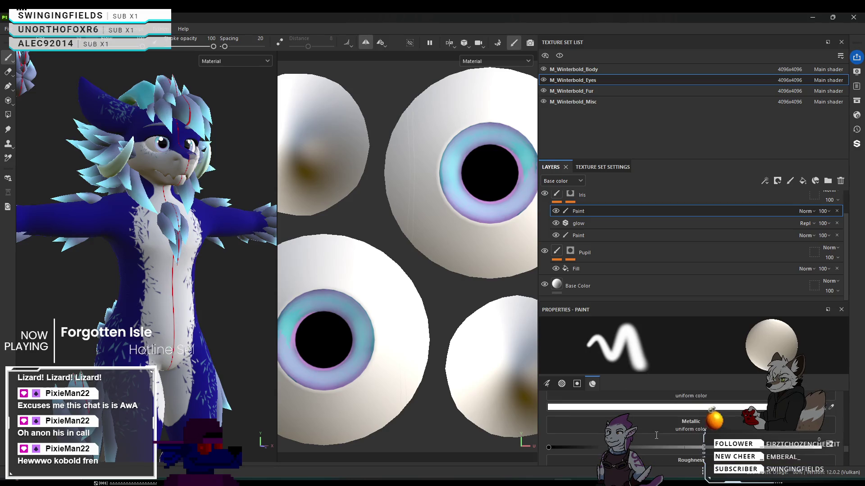
pyautogui.scroll(-2, 657, 435)
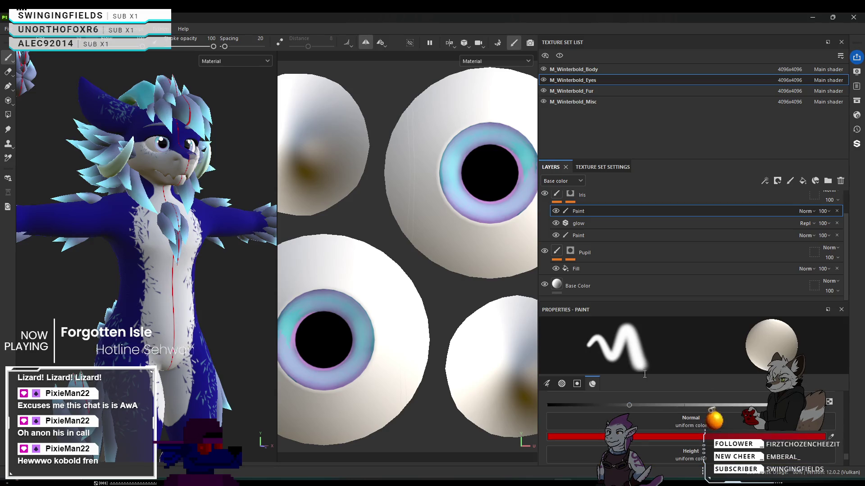
pyautogui.scroll(5, 646, 439)
pyautogui.scroll(-4, 646, 439)
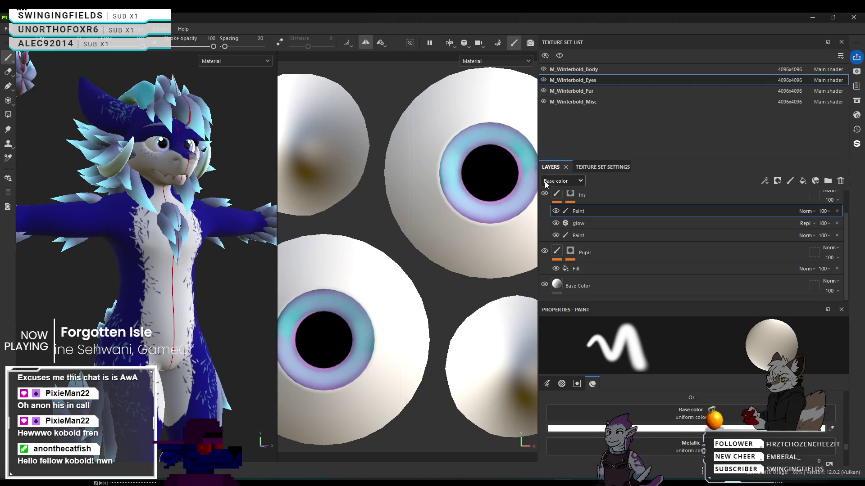
# Toggle the Iris layer's visibility off and on, then switch to editing its mask.
pyautogui.click(545, 194)
pyautogui.click(545, 194)
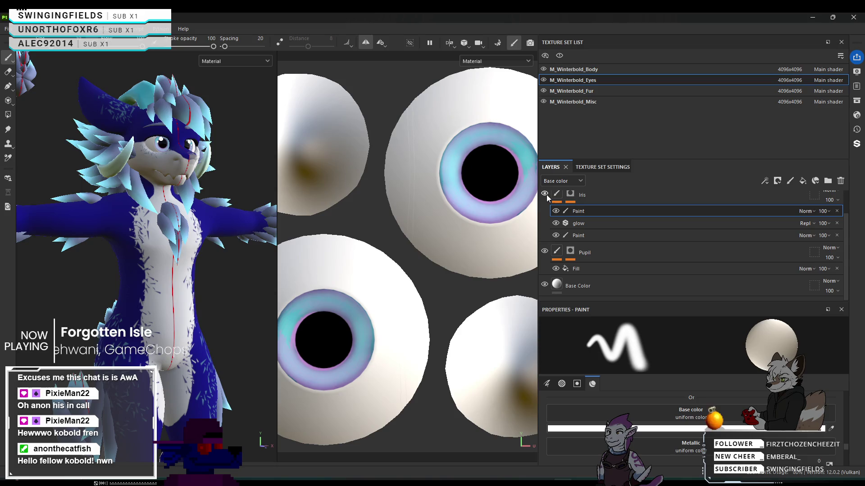
pyautogui.click(558, 196)
pyautogui.click(571, 194)
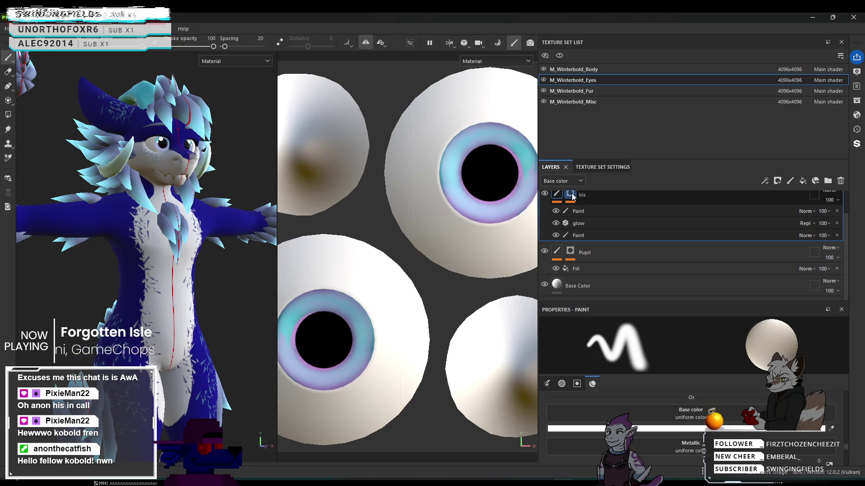
pyautogui.scroll(5, 629, 415)
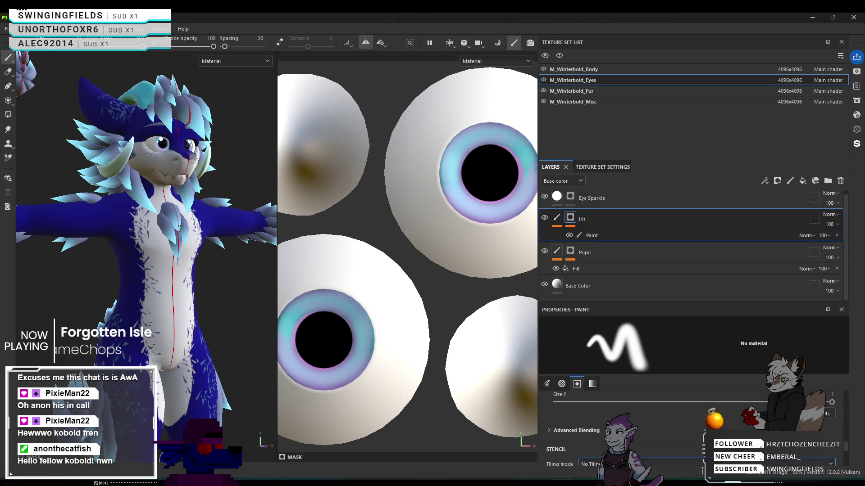
# Return to the Iris layer's Paint, glow and Paint content, enlarge the layer stack, and review material channels.
pyautogui.click(556, 217)
pyautogui.moveTo(627, 300); pyautogui.dragTo(635, 182)
pyautogui.scroll(-10, 643, 359)
pyautogui.scroll(-2, 643, 359)
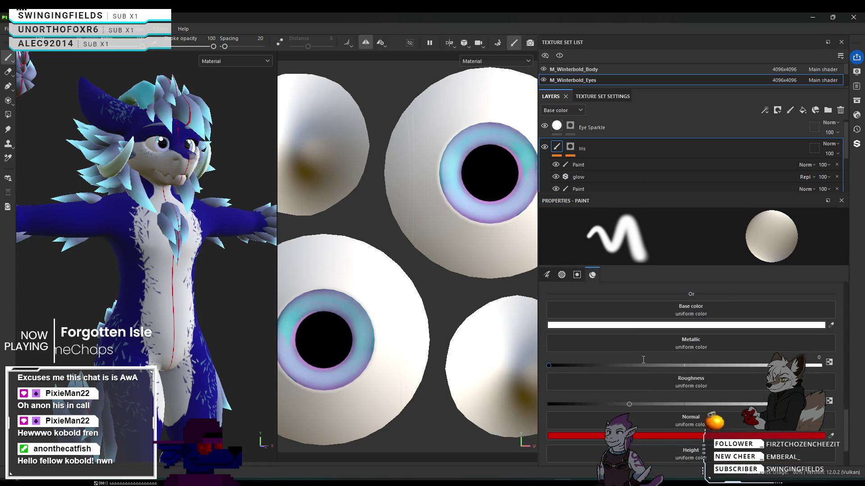
pyautogui.scroll(-3, 646, 366)
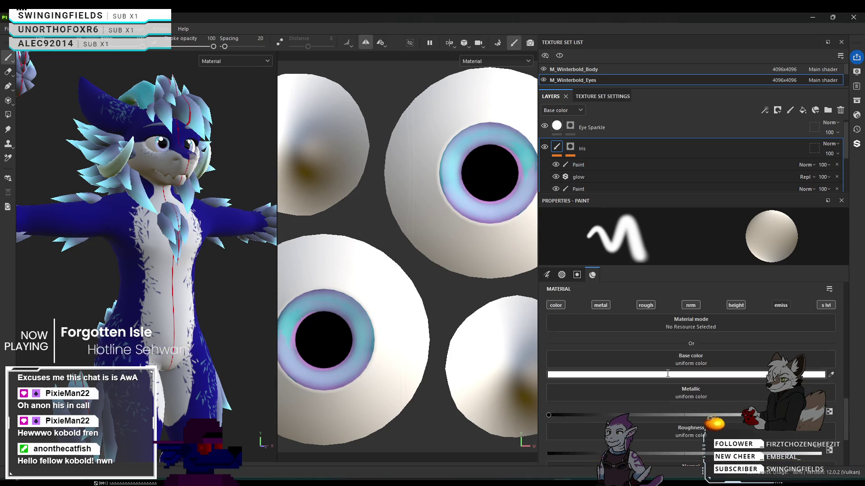
pyautogui.scroll(-3, 684, 388)
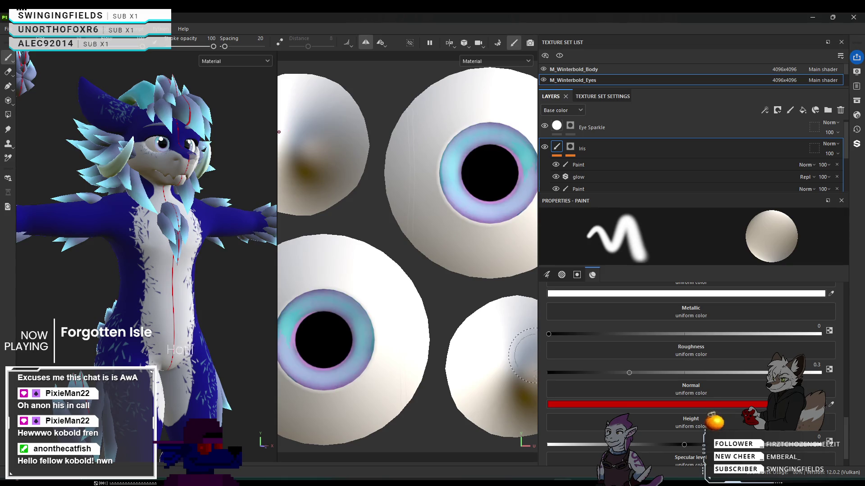
pyautogui.click(571, 152)
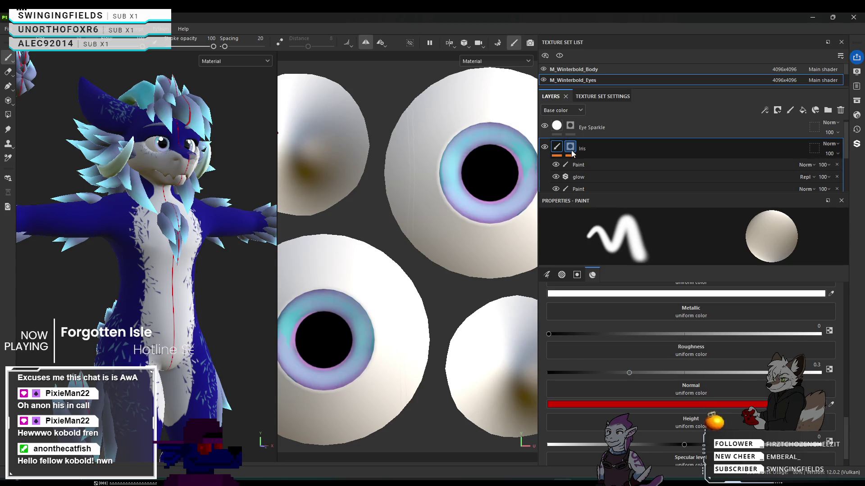
# Try painting over the iris centres in the Iris mask, undo it, and toggle the mask's Paint effect.
pyautogui.click(570, 149)
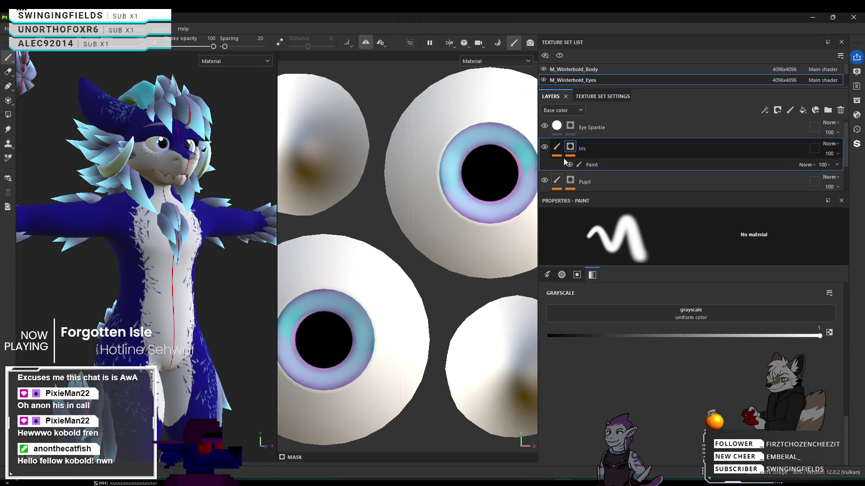
pyautogui.click(330, 345)
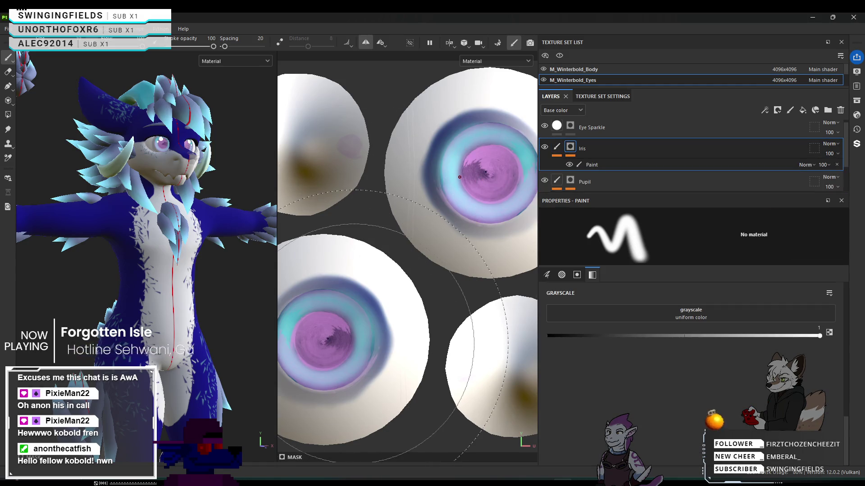
pyautogui.hotkey('ctrl', 'z')
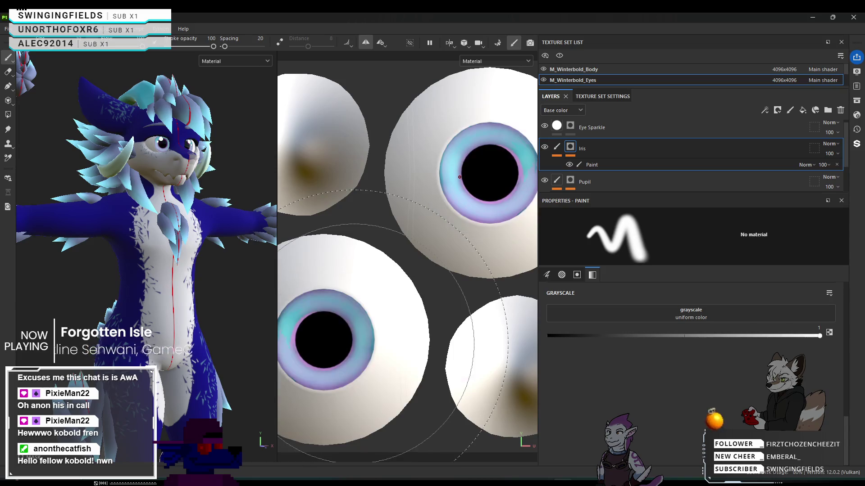
pyautogui.click(557, 147)
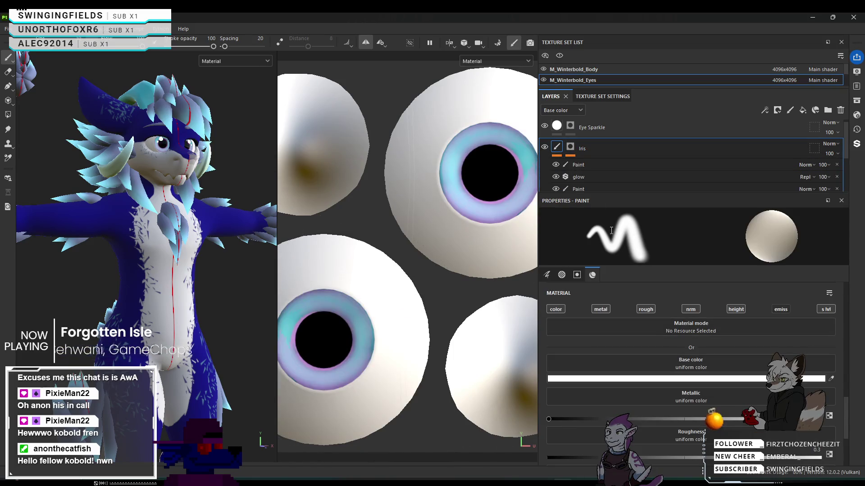
pyautogui.click(570, 147)
pyautogui.click(570, 164)
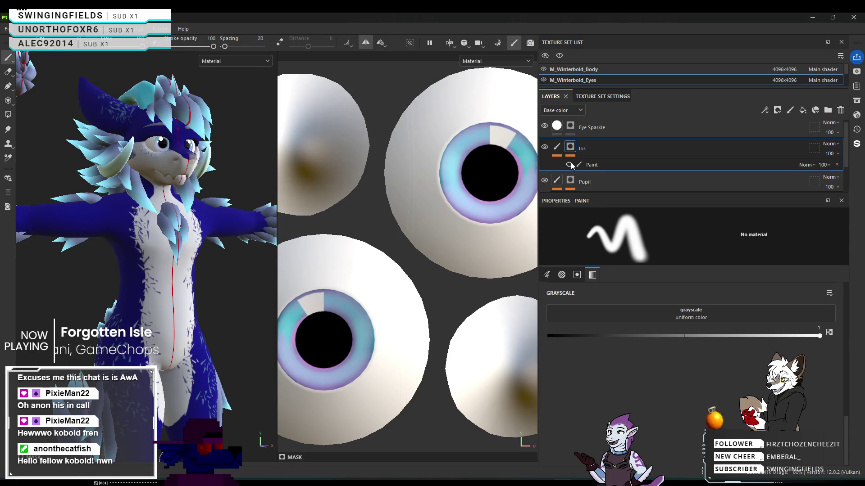
pyautogui.click(557, 147)
# Select the lower Paint effect under Iris and open its white FFFFFF base colour.
pyautogui.click(597, 162)
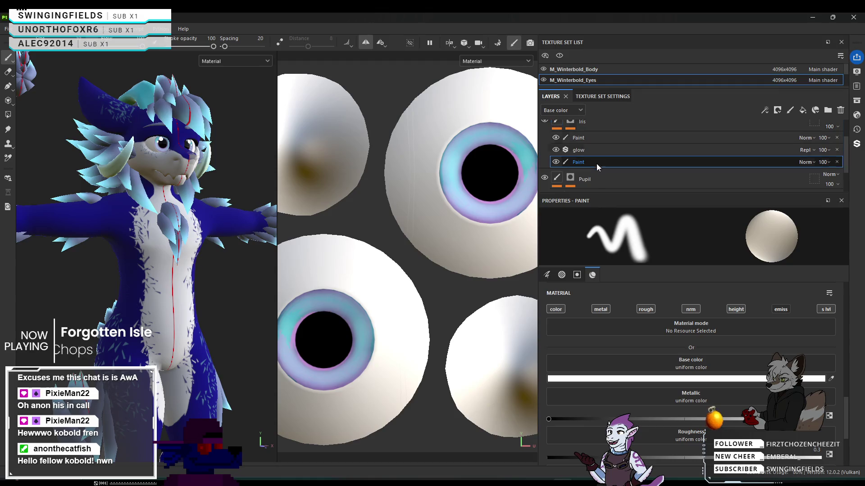
pyautogui.scroll(-5, 669, 373)
pyautogui.scroll(1, 669, 373)
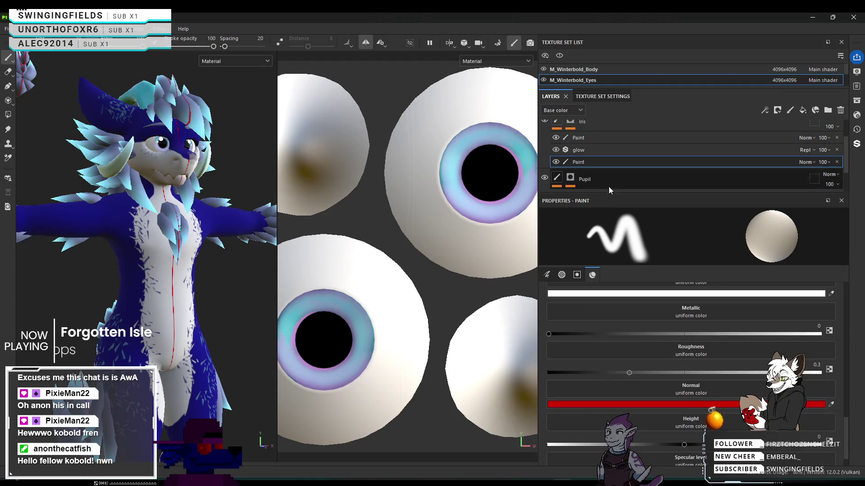
pyautogui.click(603, 138)
pyautogui.click(604, 158)
pyautogui.scroll(1, 698, 328)
pyautogui.scroll(3, 702, 321)
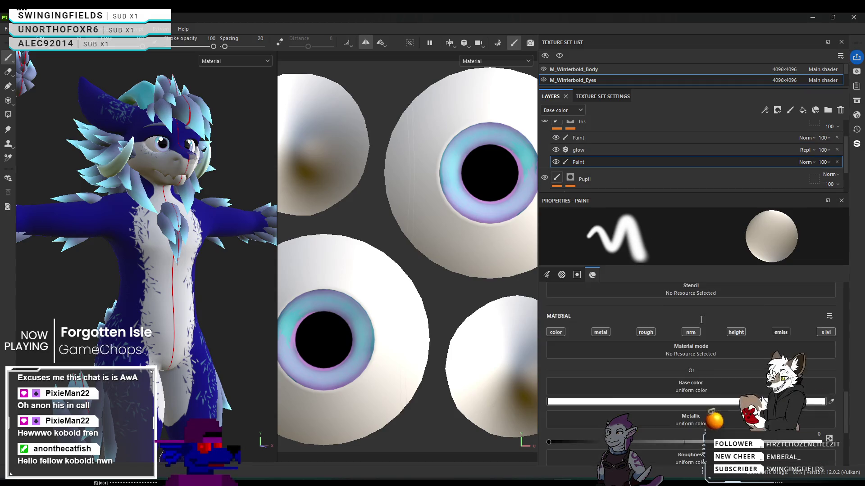
pyautogui.scroll(-3, 705, 323)
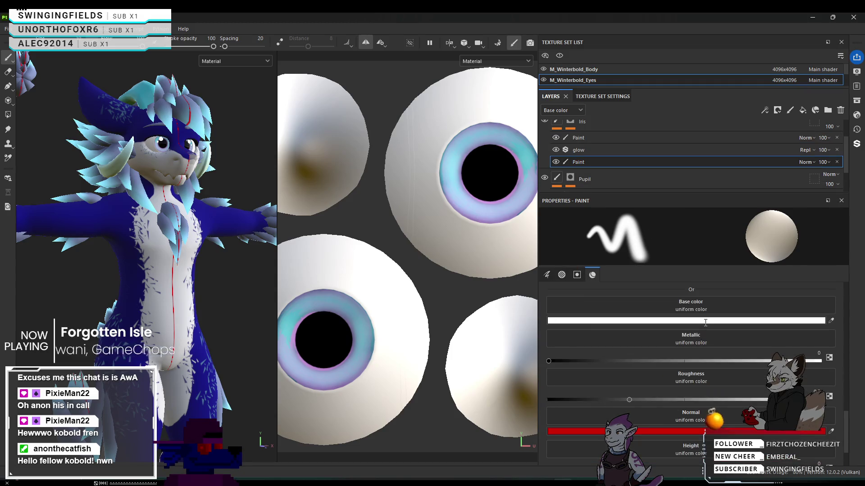
pyautogui.click(705, 322)
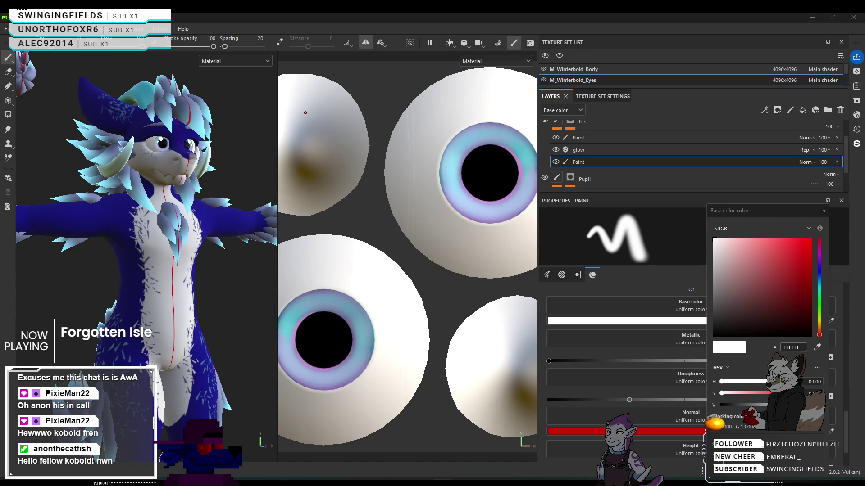
# Paste red CF0000 as the lower iris Paint effect's base colour and close the picker.
pyautogui.write('#CF0000')
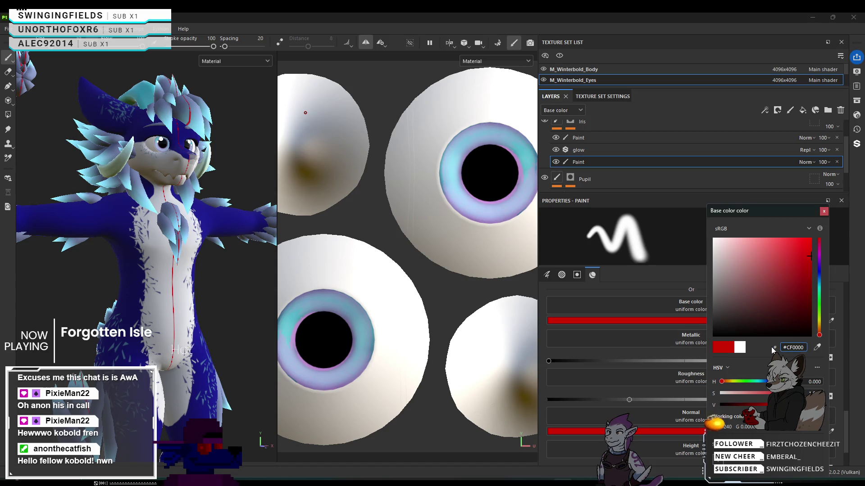
pyautogui.click(824, 212)
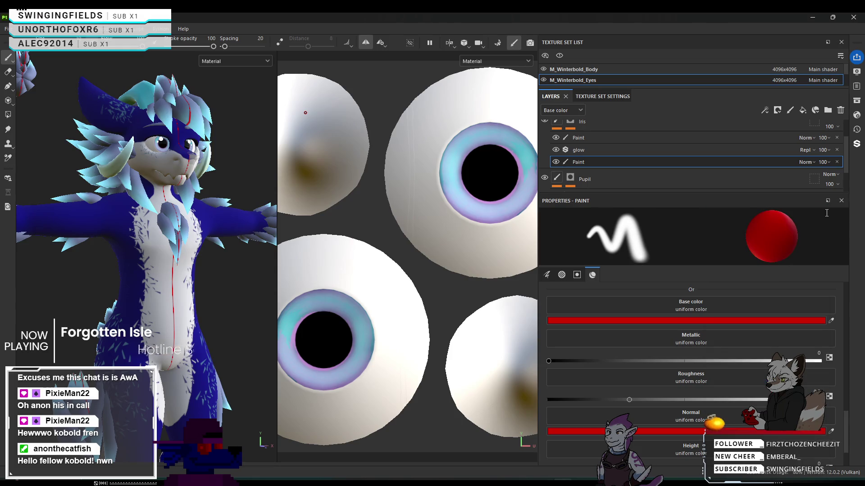
pyautogui.scroll(1, 676, 361)
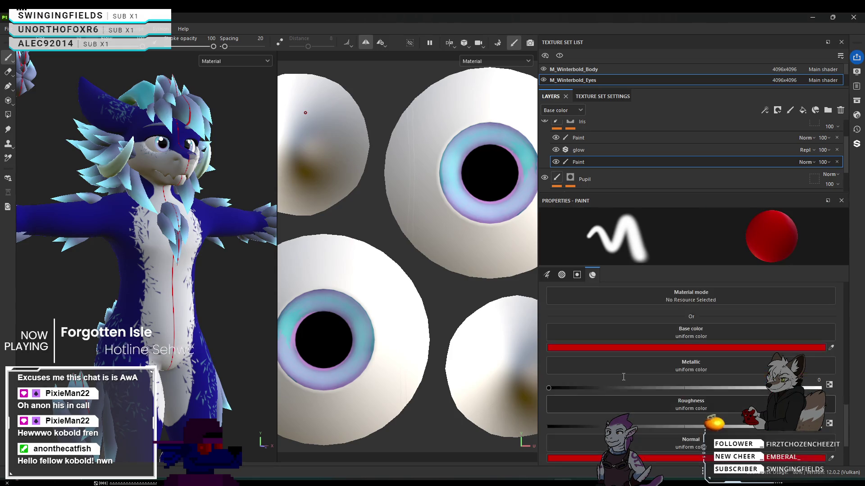
pyautogui.scroll(-2, 624, 377)
pyautogui.scroll(10, 623, 377)
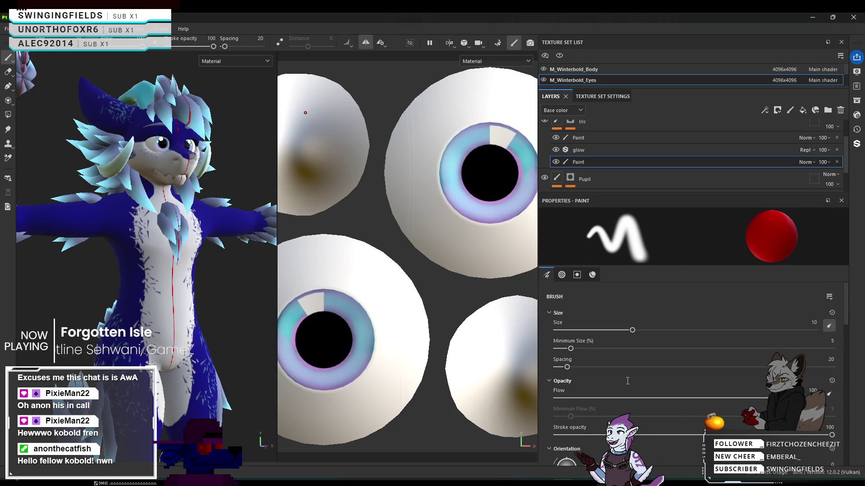
pyautogui.scroll(-10, 627, 381)
pyautogui.scroll(-3, 633, 382)
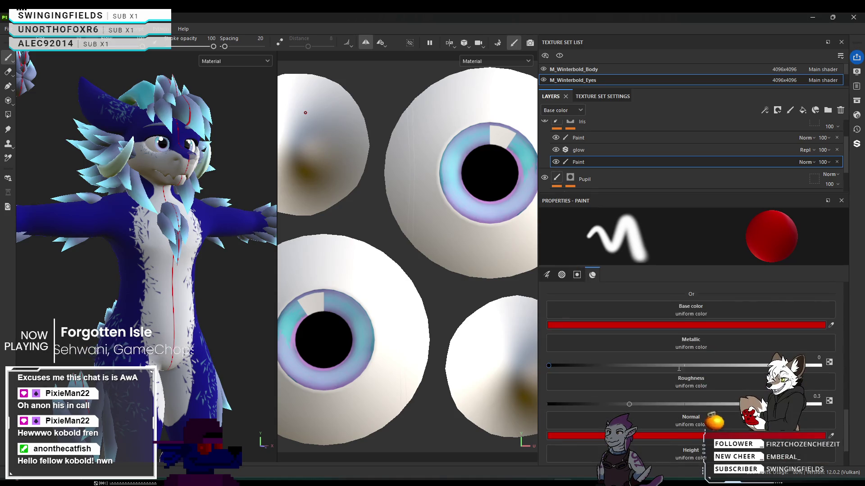
pyautogui.click(758, 325)
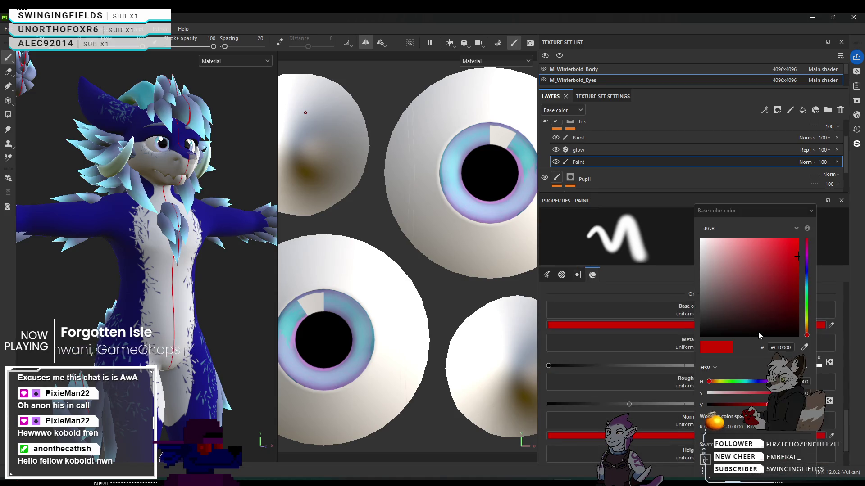
pyautogui.click(690, 231)
# Set the Paint effect's Normal colour to cyan 00BBCF and close the picker.
pyautogui.scroll(-2, 668, 378)
pyautogui.click(668, 377)
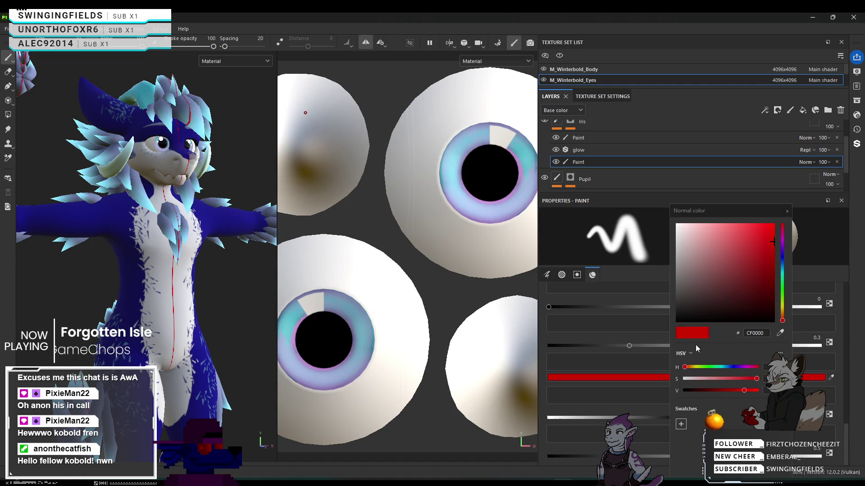
pyautogui.click(783, 271)
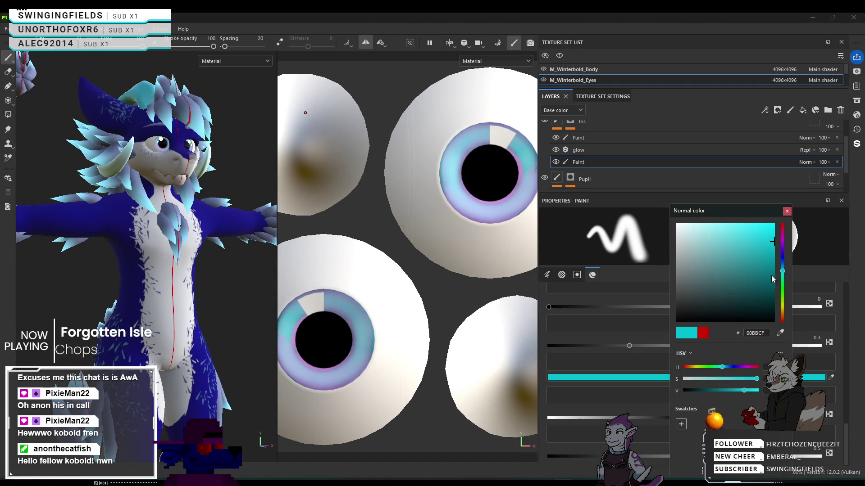
pyautogui.click(691, 221)
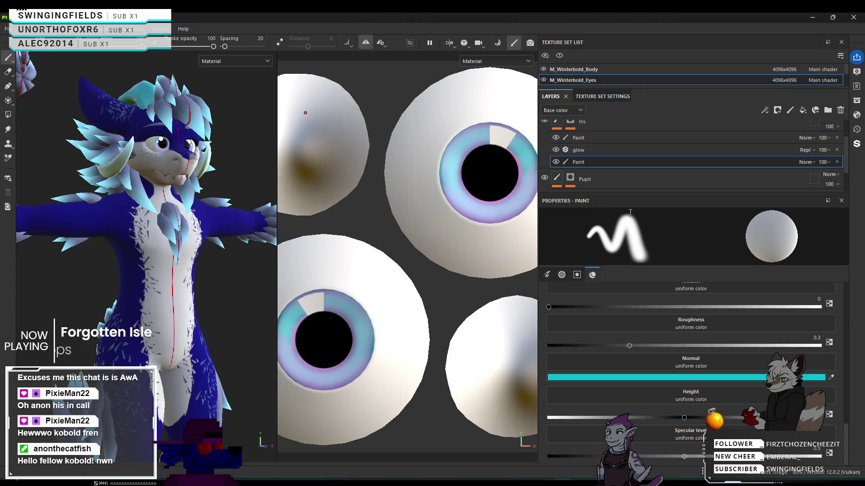
pyautogui.click(558, 150)
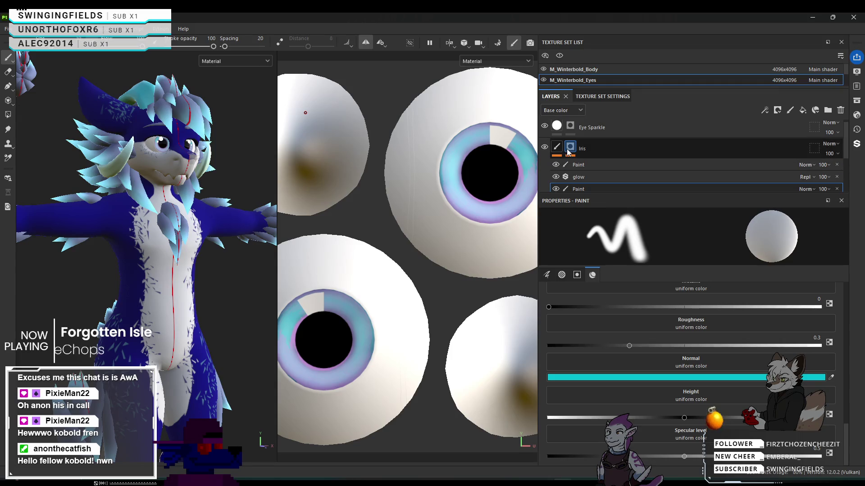
pyautogui.click(561, 166)
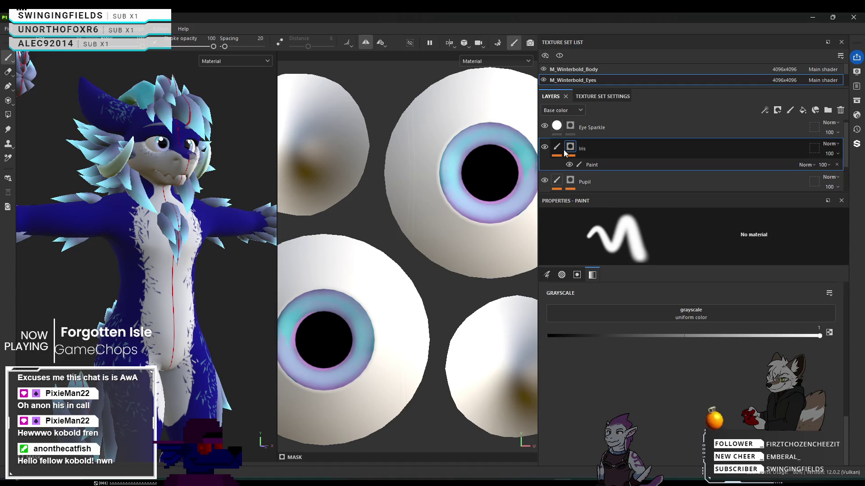
pyautogui.click(631, 164)
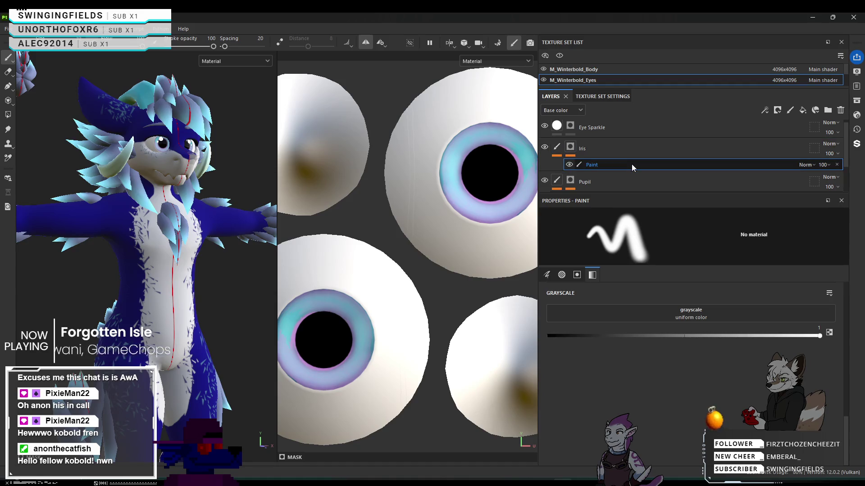
pyautogui.click(557, 147)
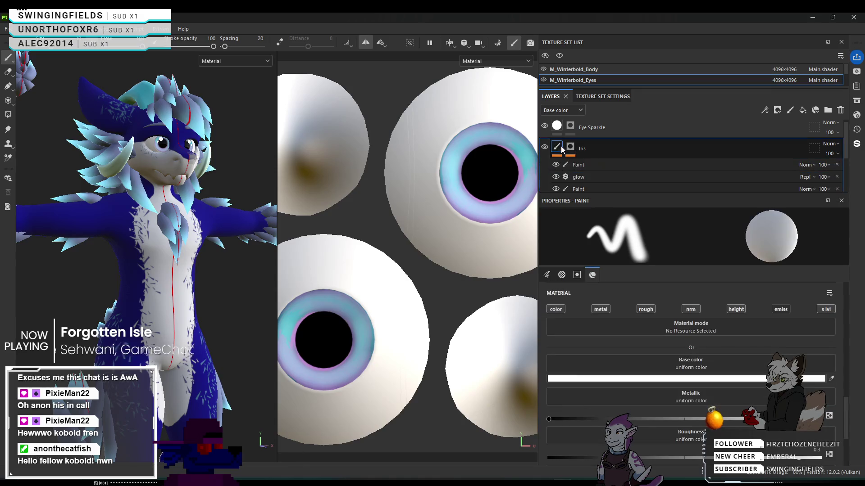
pyautogui.scroll(-3, 621, 354)
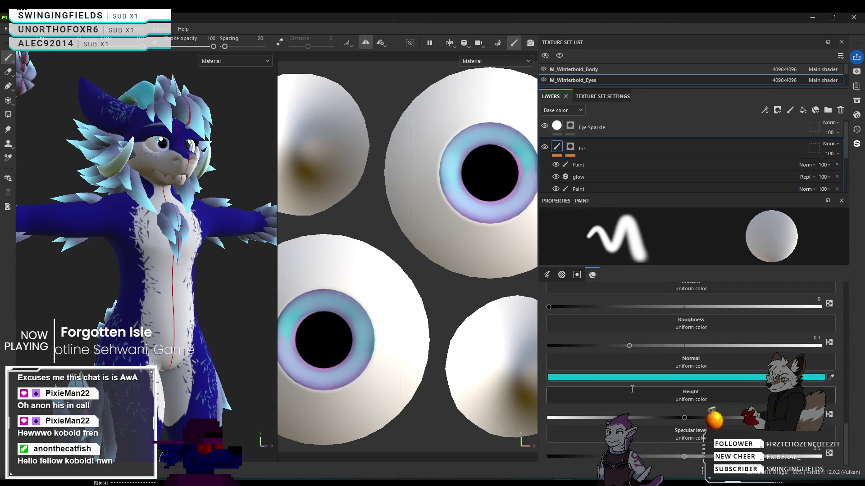
pyautogui.scroll(5, 632, 390)
pyautogui.scroll(-1, 649, 158)
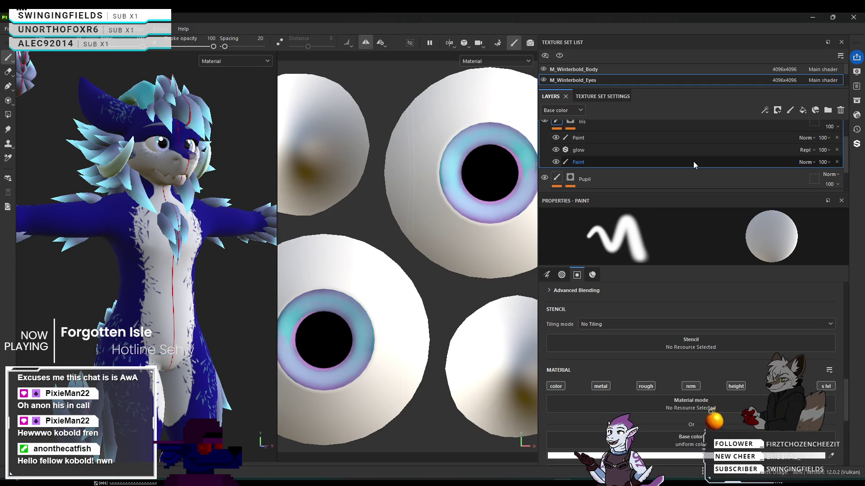
pyautogui.doubleClick(693, 162)
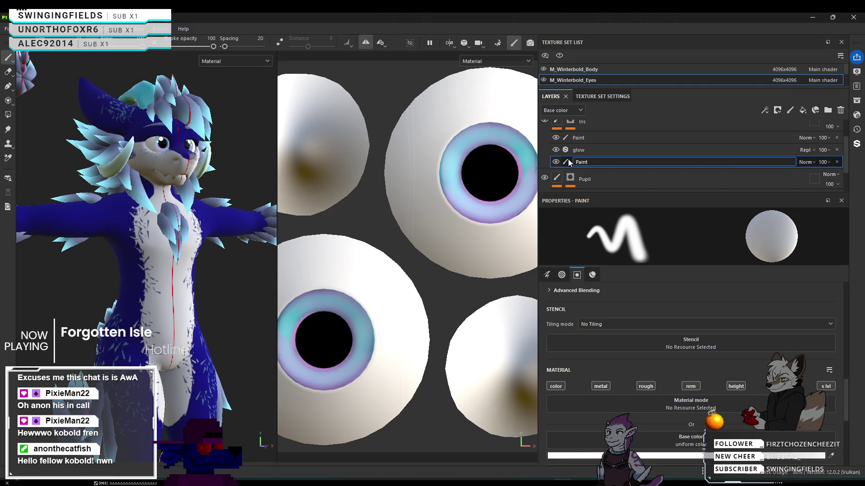
pyautogui.press('Return')
pyautogui.scroll(-5, 625, 352)
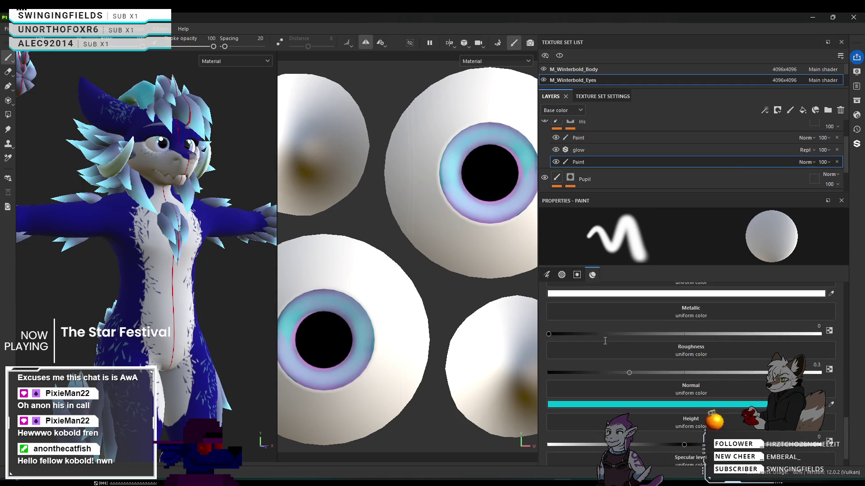
pyautogui.scroll(10, 628, 354)
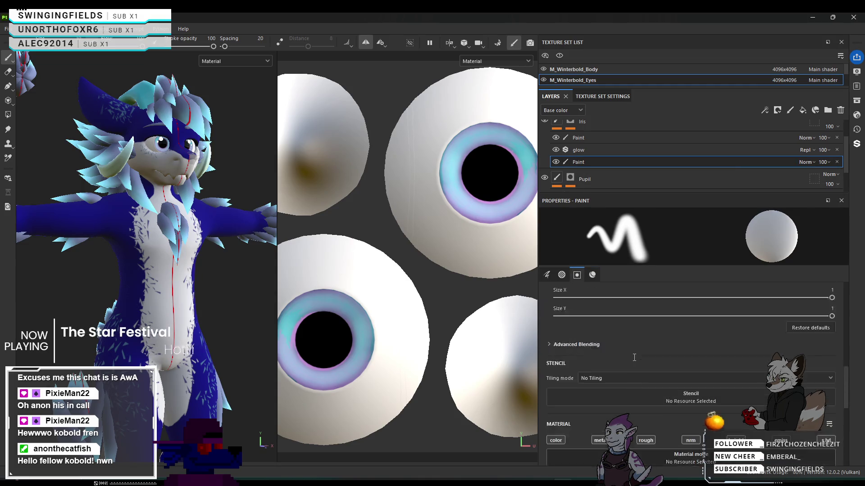
pyautogui.scroll(-3, 634, 357)
pyautogui.scroll(4, 634, 358)
pyautogui.scroll(-2, 635, 357)
pyautogui.scroll(-3, 634, 357)
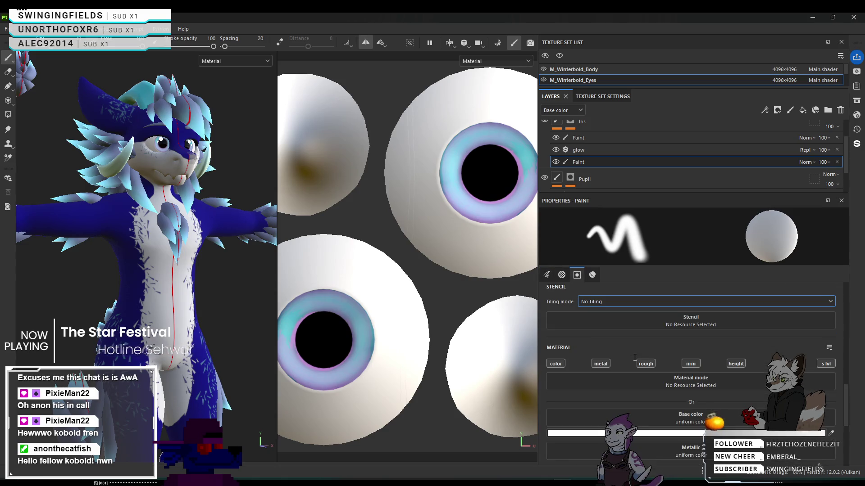
pyautogui.scroll(-1, 634, 357)
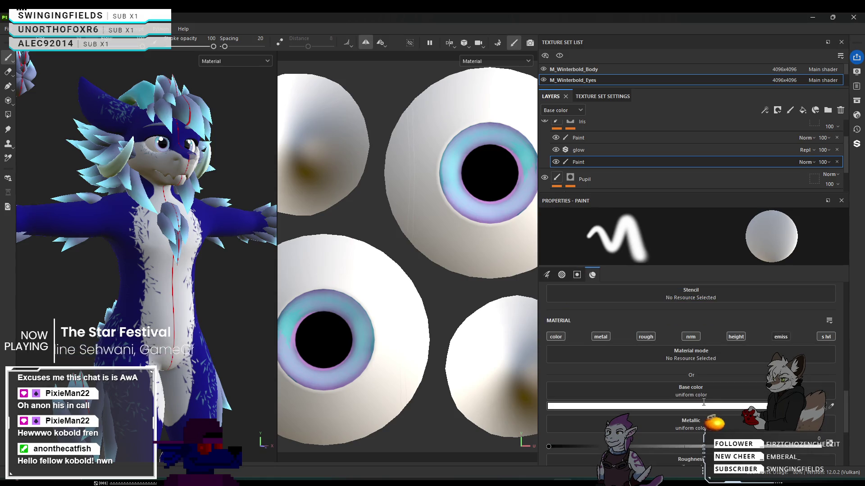
pyautogui.click(831, 406)
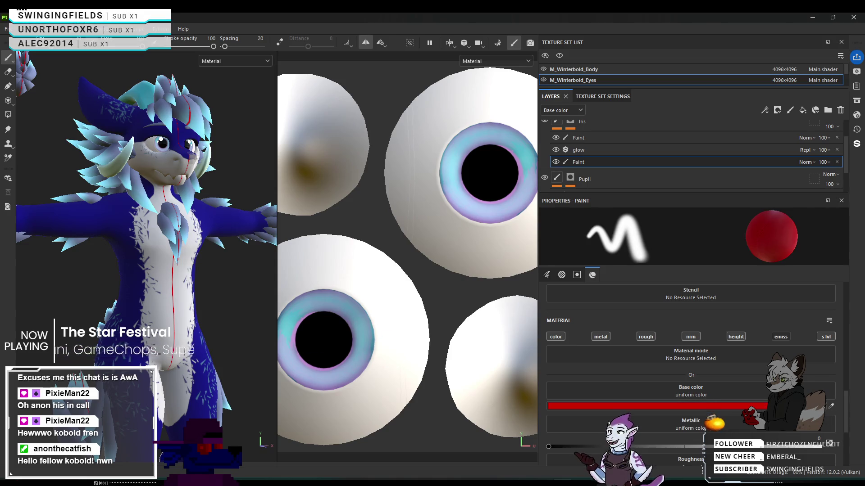
# Paint red strokes over both irises, darker on the top-right one.
pyautogui.click(458, 200)
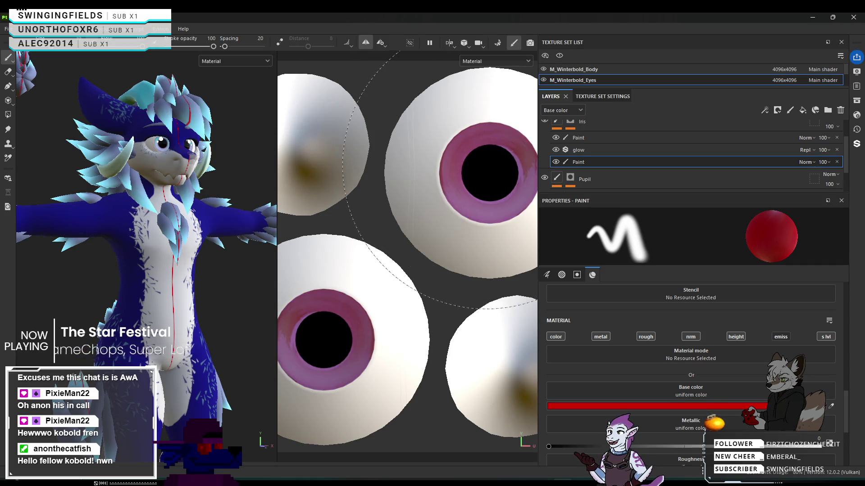
pyautogui.click(423, 201)
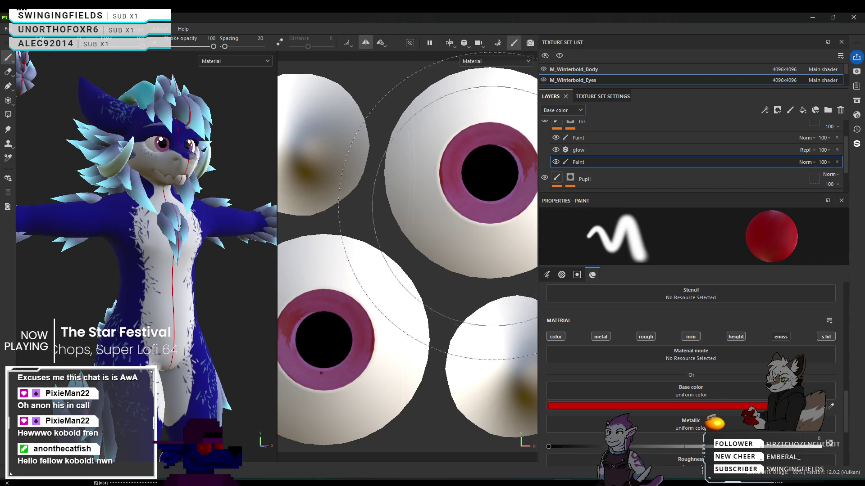
pyautogui.scroll(-3, 656, 382)
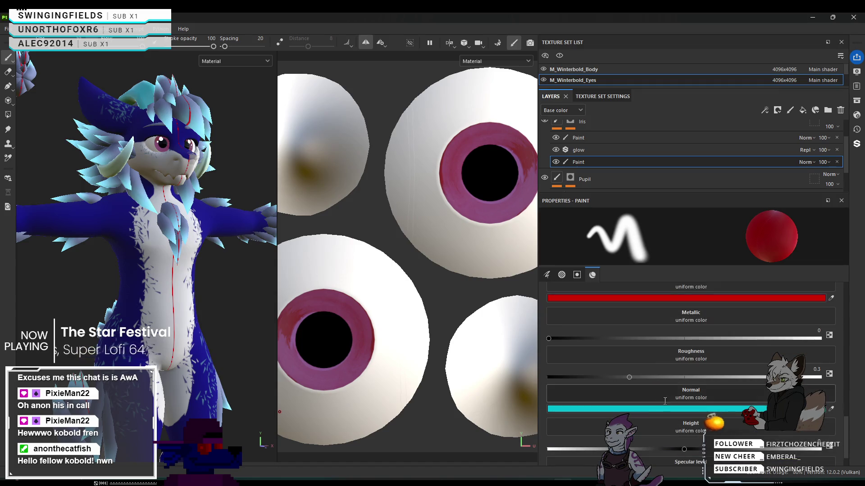
# Eyedrop red from the viewport into the iris Paint layer's Normal colour and close the picker.
pyautogui.click(683, 409)
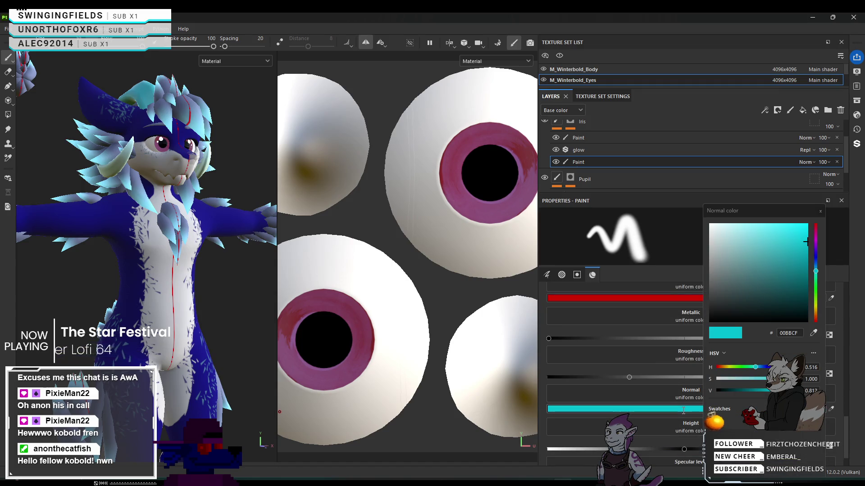
pyautogui.click(602, 138)
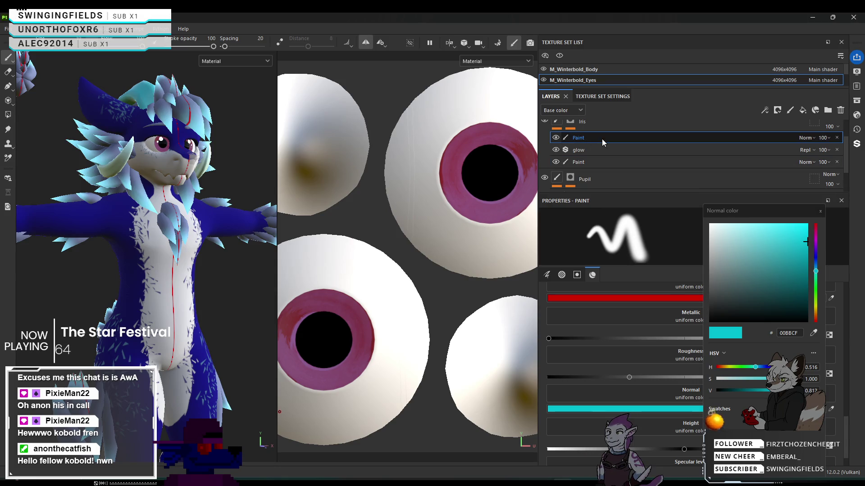
pyautogui.click(820, 211)
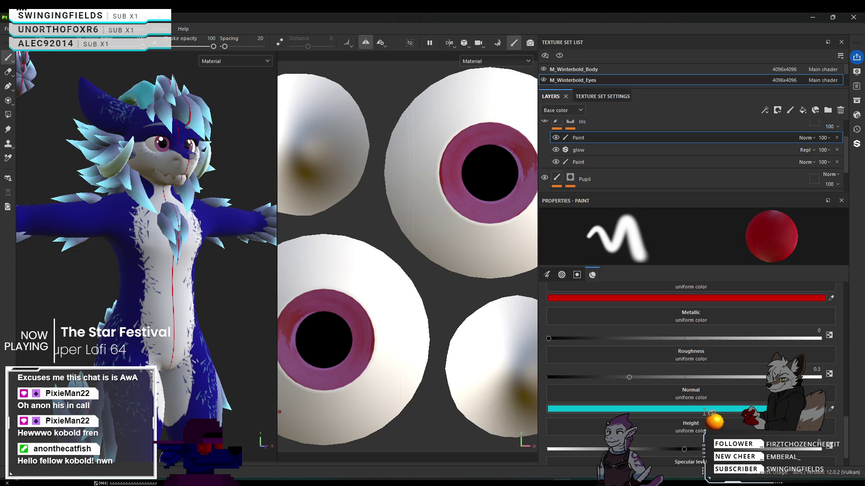
pyautogui.click(674, 408)
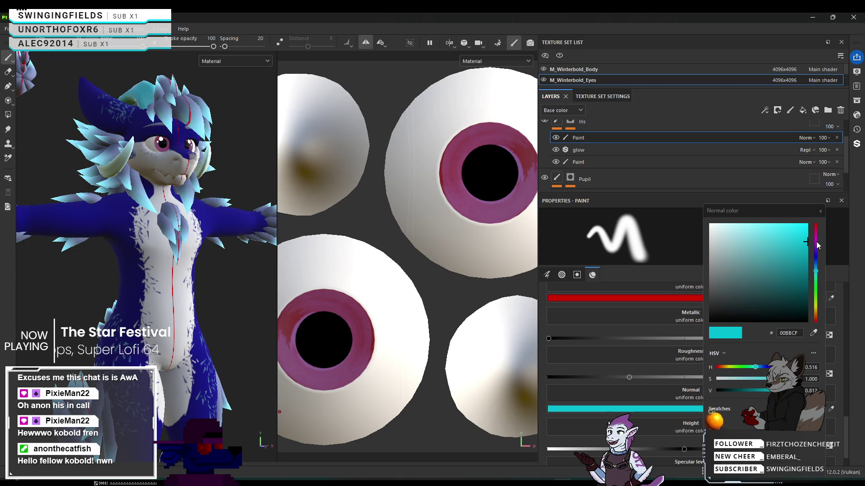
pyautogui.click(813, 333)
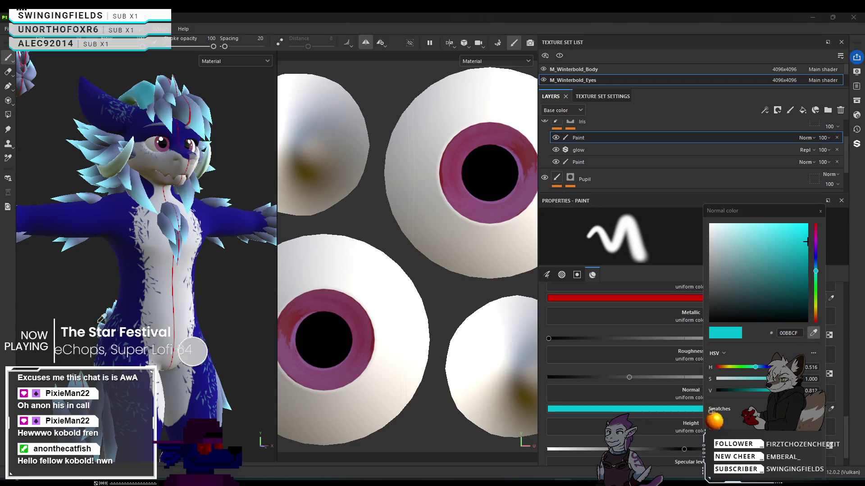
pyautogui.click(624, 298)
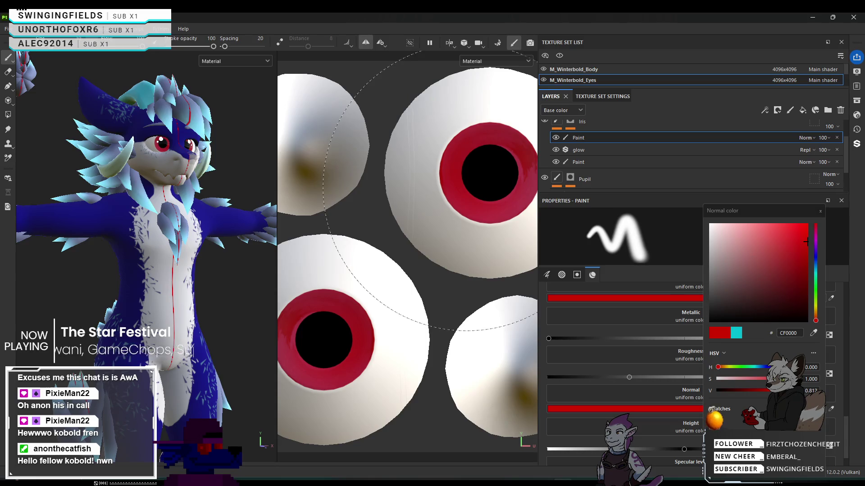
pyautogui.click(820, 213)
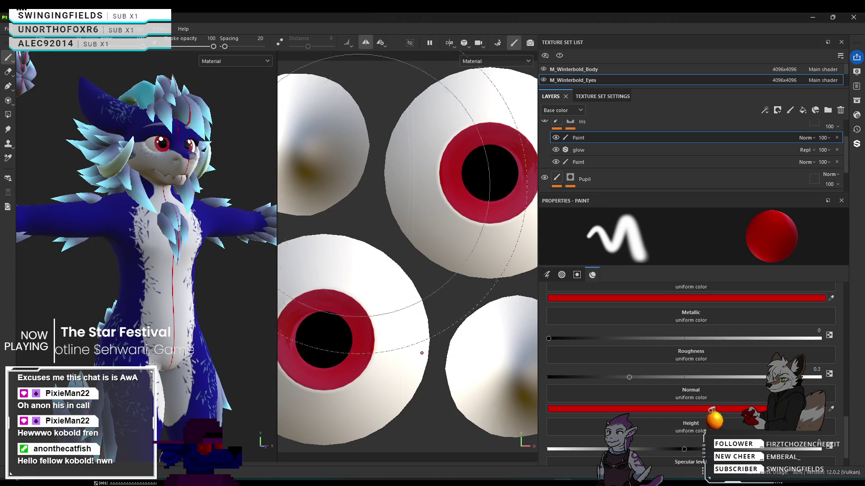
# Enlarge the Texture Set List so all four texture sets are visible.
pyautogui.scroll(5, 139, 403)
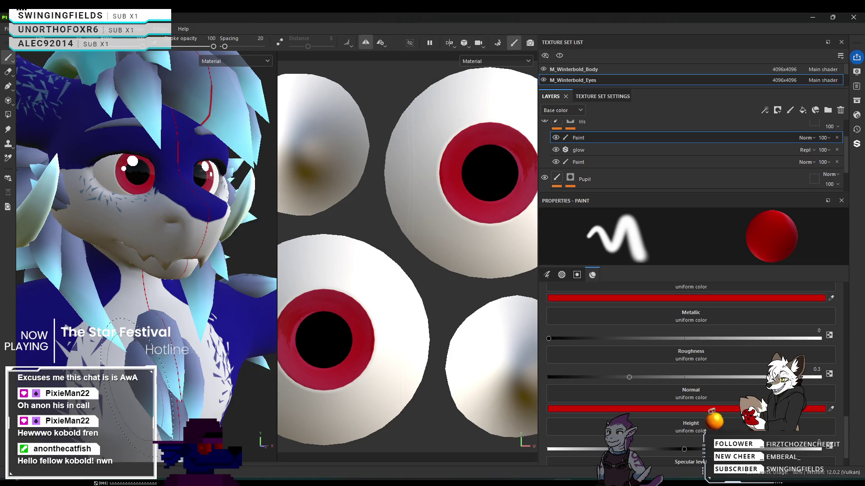
pyautogui.scroll(-5, 140, 388)
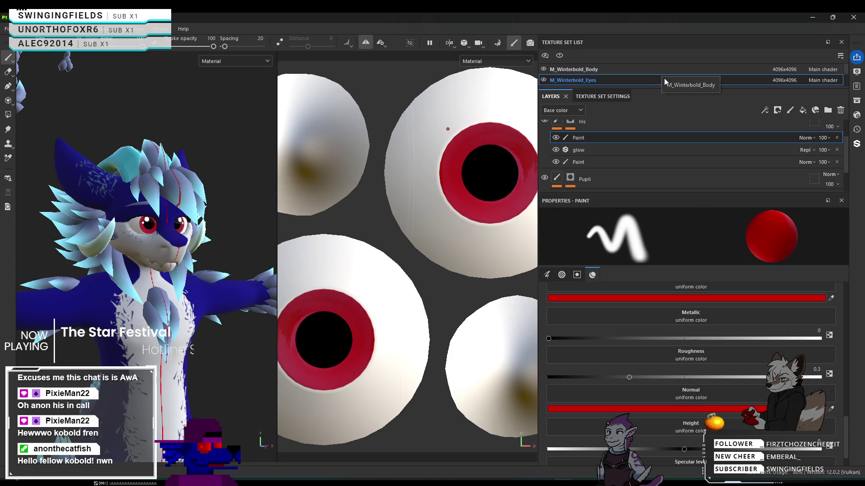
pyautogui.scroll(-2, 663, 74)
pyautogui.moveTo(663, 89)
pyautogui.mouseDown()
pyautogui.moveTo(658, 189)
pyautogui.moveTo(628, 110)
pyautogui.mouseUp()
# Switch to the M_Winterbold_Fur texture set and select its Base Color fill layer.
pyautogui.click(622, 90)
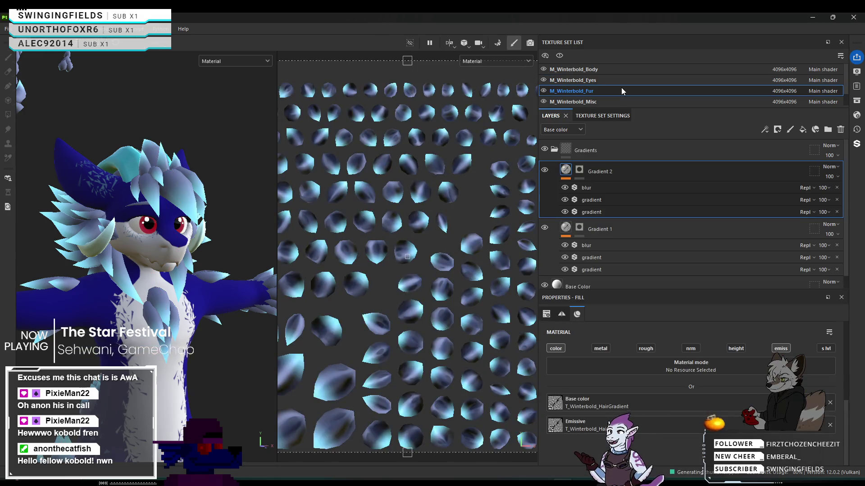
pyautogui.scroll(-5, 141, 303)
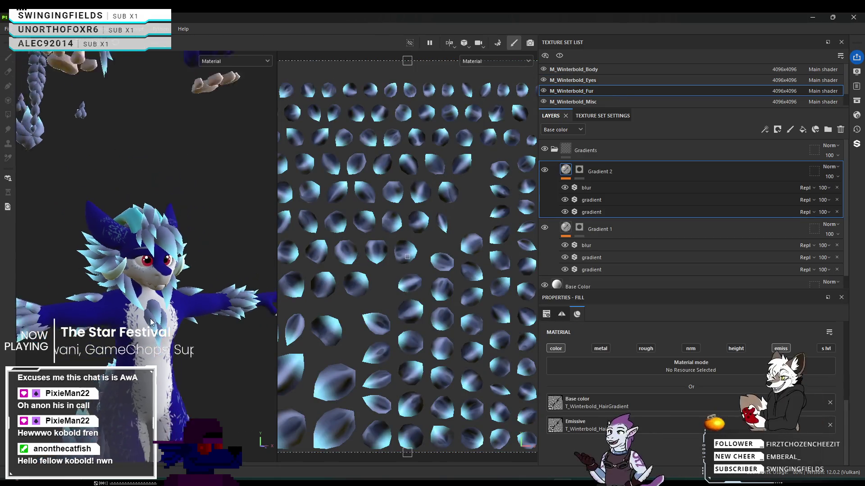
pyautogui.scroll(5, 156, 228)
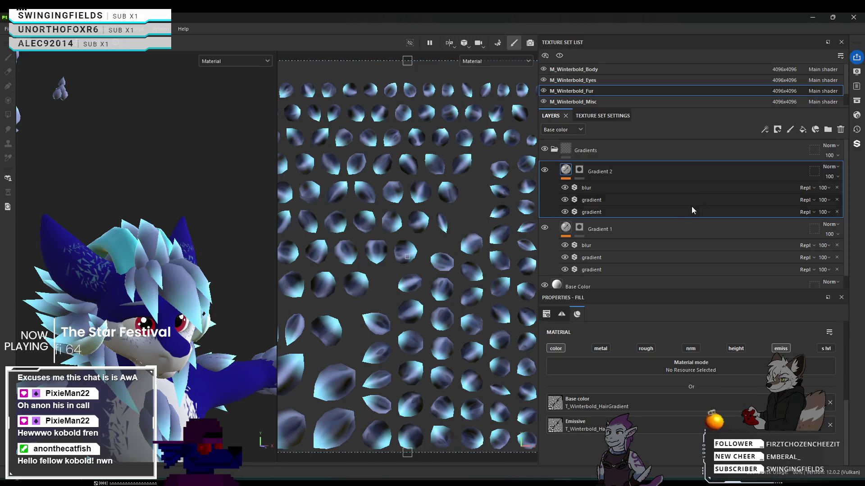
pyautogui.scroll(-1, 679, 218)
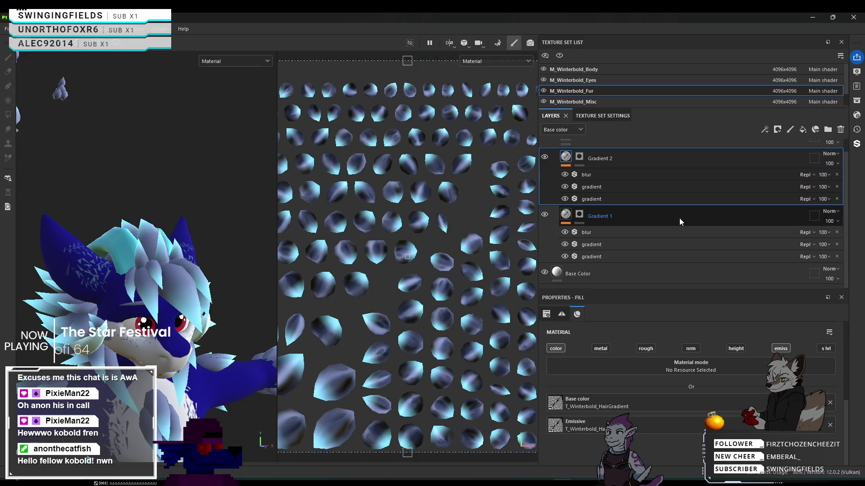
pyautogui.click(545, 273)
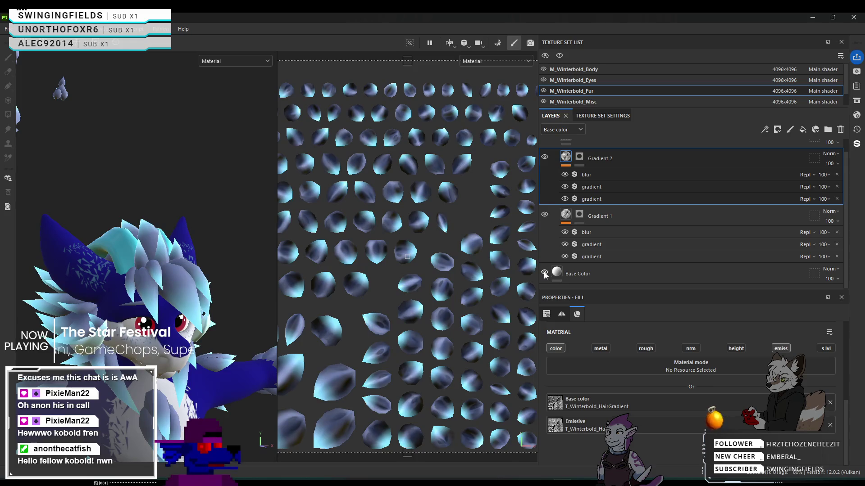
pyautogui.click(548, 274)
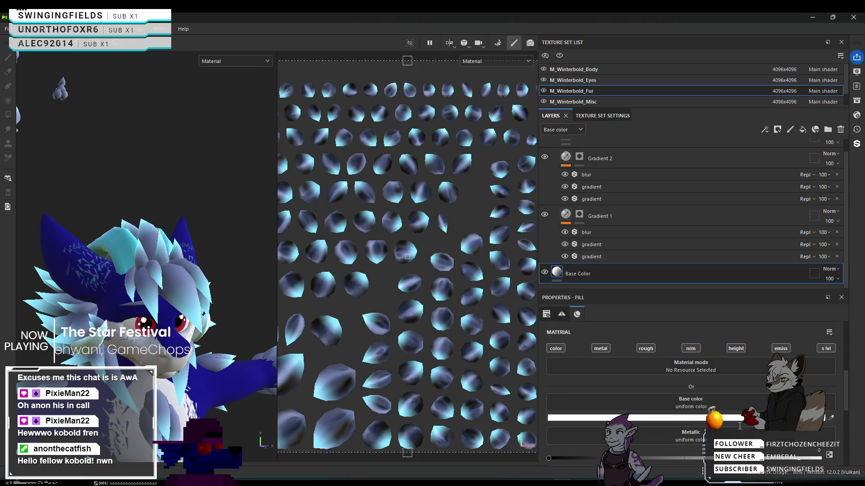
pyautogui.scroll(3, 741, 427)
pyautogui.scroll(-5, 728, 425)
pyautogui.scroll(-5, 469, 266)
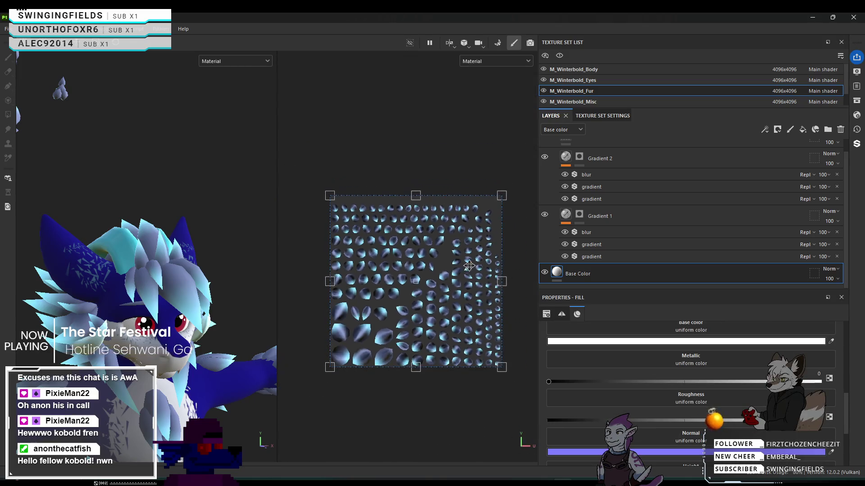
pyautogui.scroll(1, 614, 250)
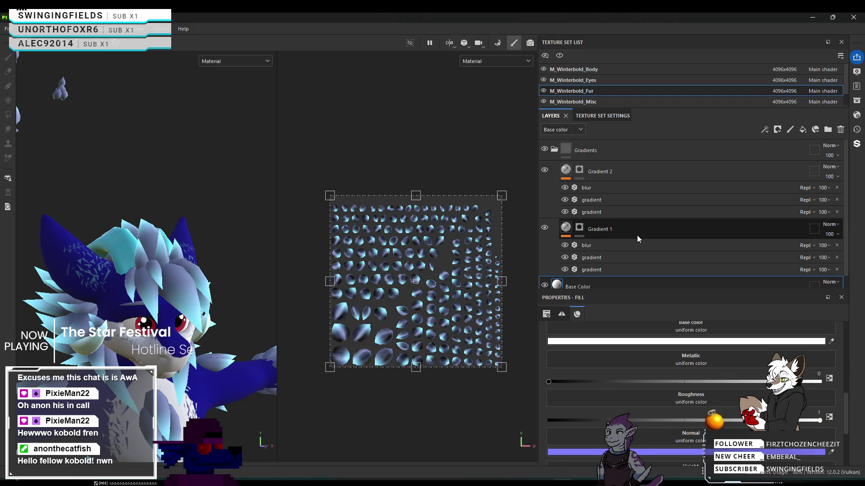
# Collapse the Gradients folder and open the Base Color fill's FFFFFF base colour picker.
pyautogui.click(555, 151)
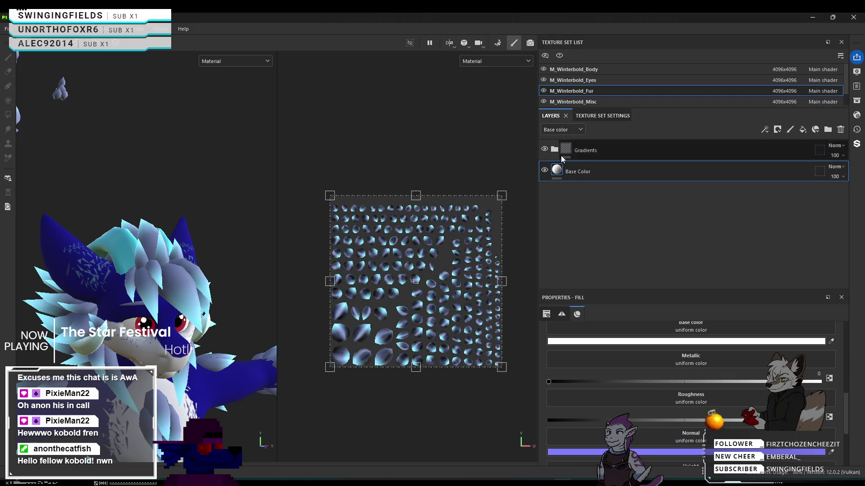
pyautogui.scroll(2, 685, 396)
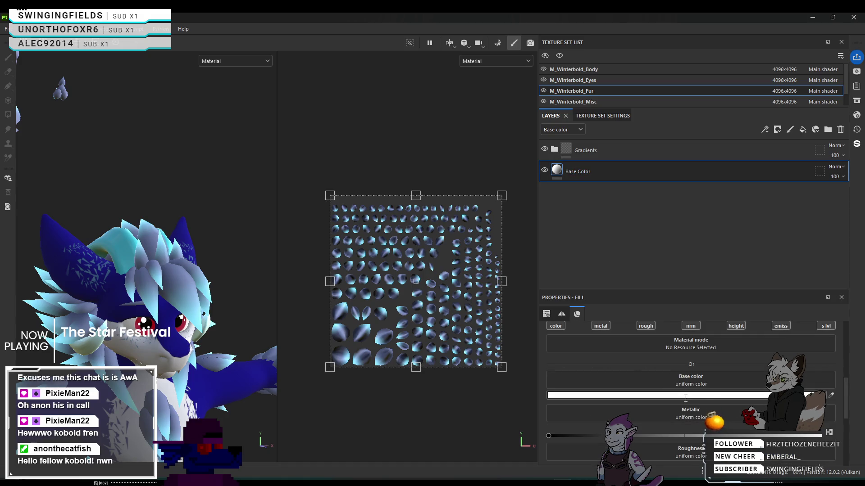
pyautogui.click(685, 396)
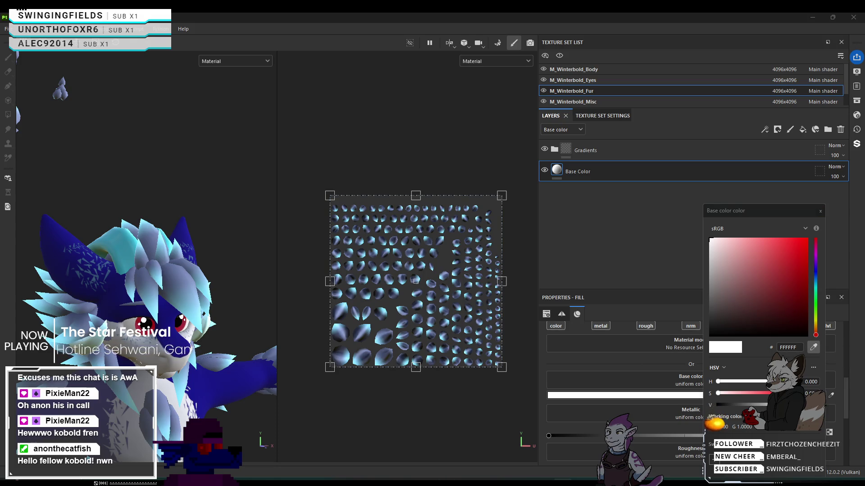
# Set the fur Base Color fill's base colour to dark blue 000084 and re-expand the Gradients folder.
pyautogui.click(253, 379)
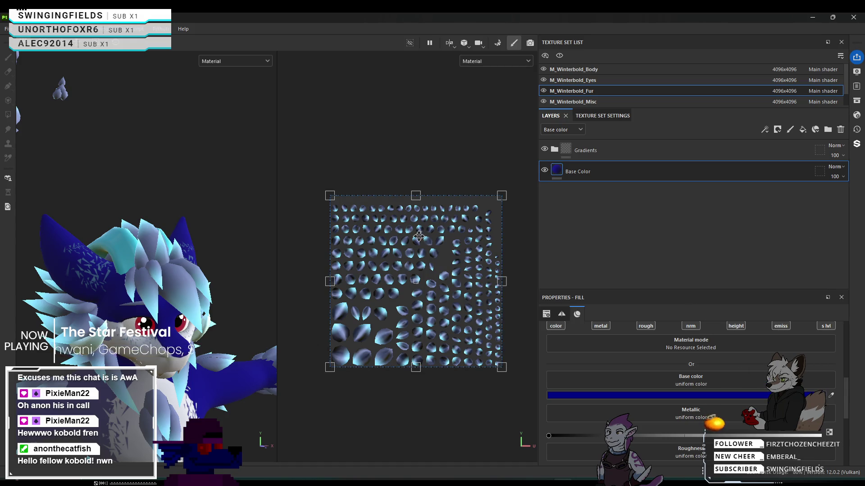
pyautogui.scroll(3, 413, 274)
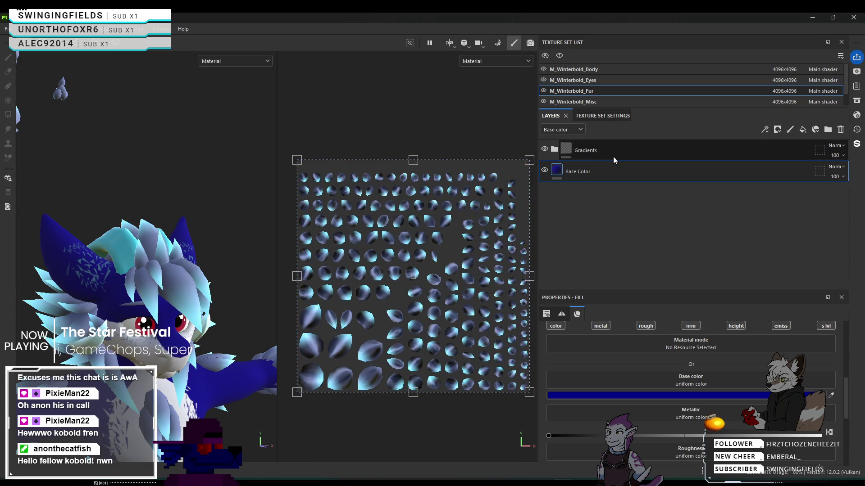
pyautogui.click(556, 150)
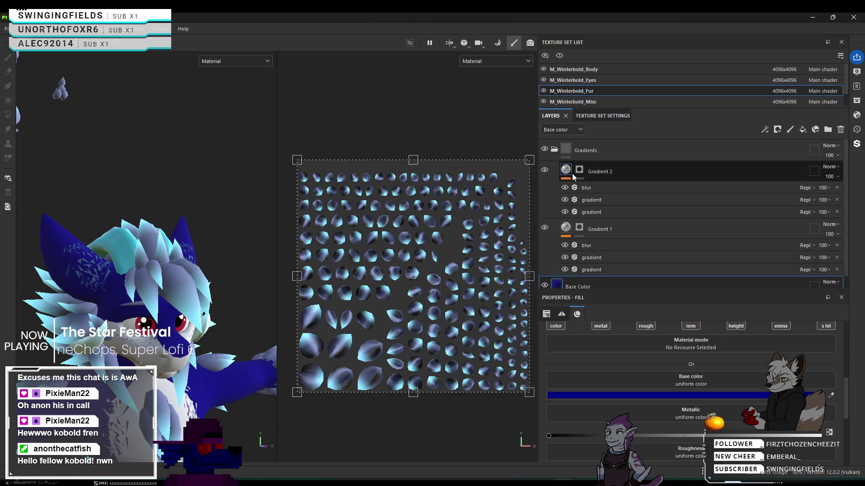
pyautogui.scroll(-1, 617, 199)
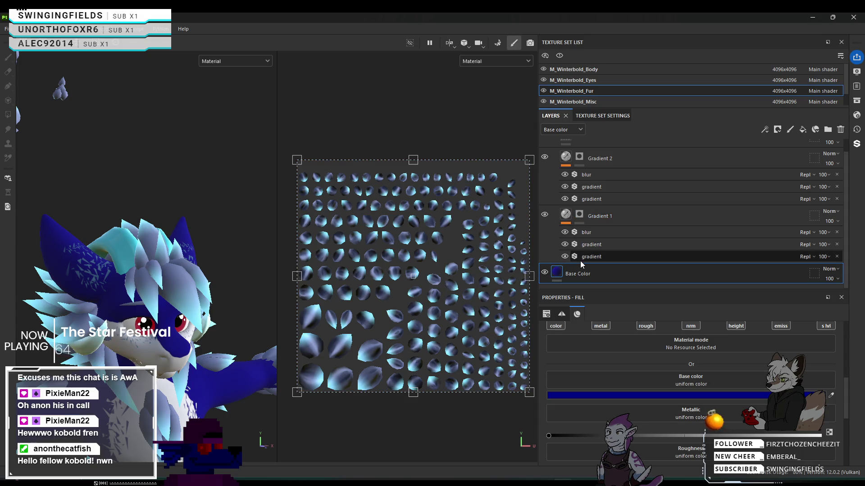
pyautogui.scroll(-5, 702, 389)
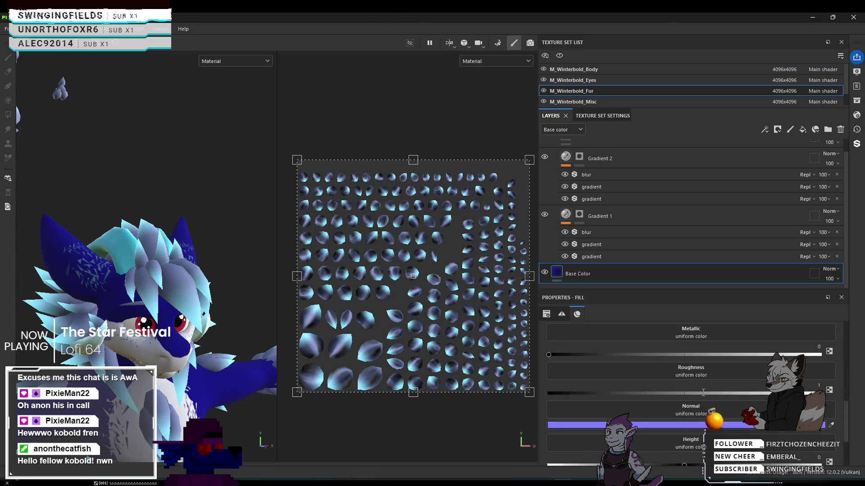
pyautogui.scroll(5, 703, 388)
pyautogui.scroll(-4, 707, 374)
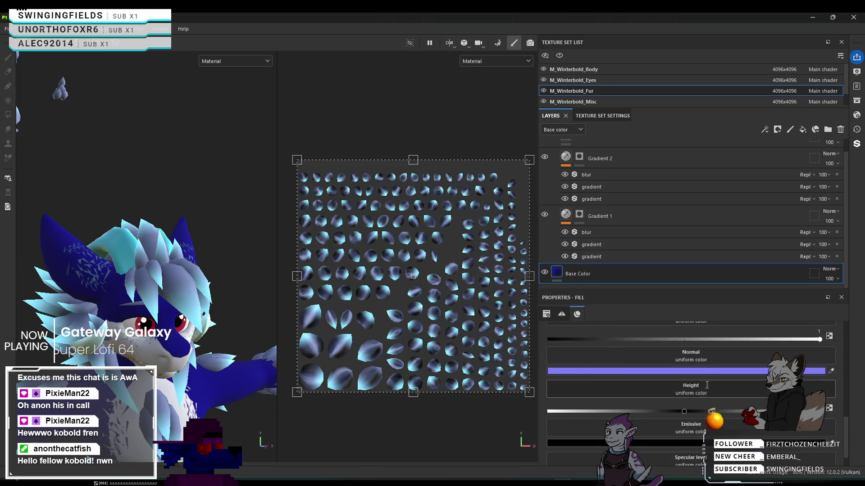
# Try dark blue as the normal colour, undo it, and close the Normal picker.
pyautogui.click(707, 372)
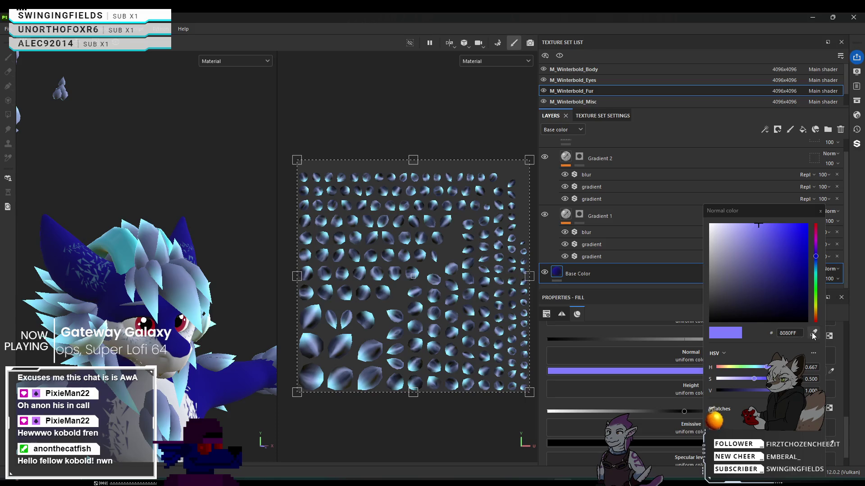
pyautogui.click(806, 271)
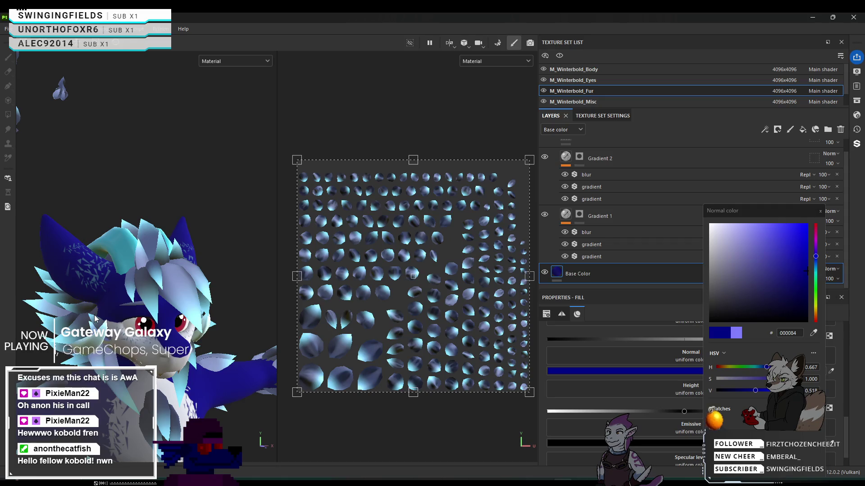
pyautogui.hotkey('ctrl', 'z')
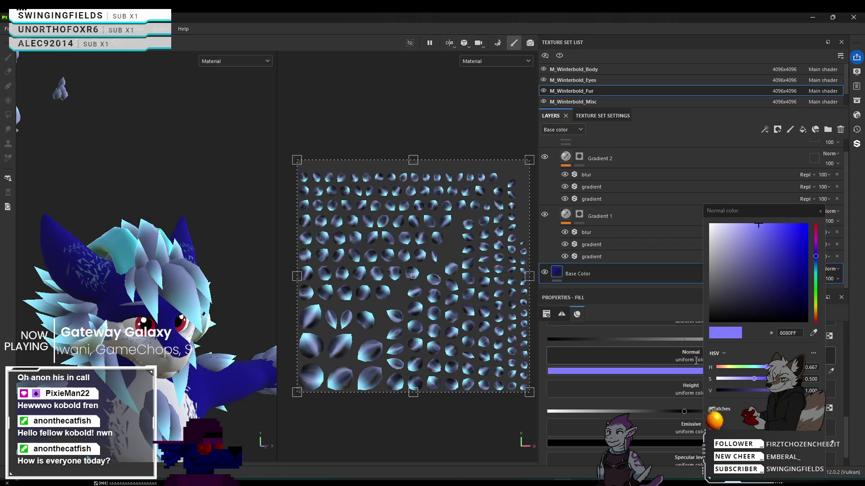
pyautogui.click(820, 211)
pyautogui.scroll(5, 703, 418)
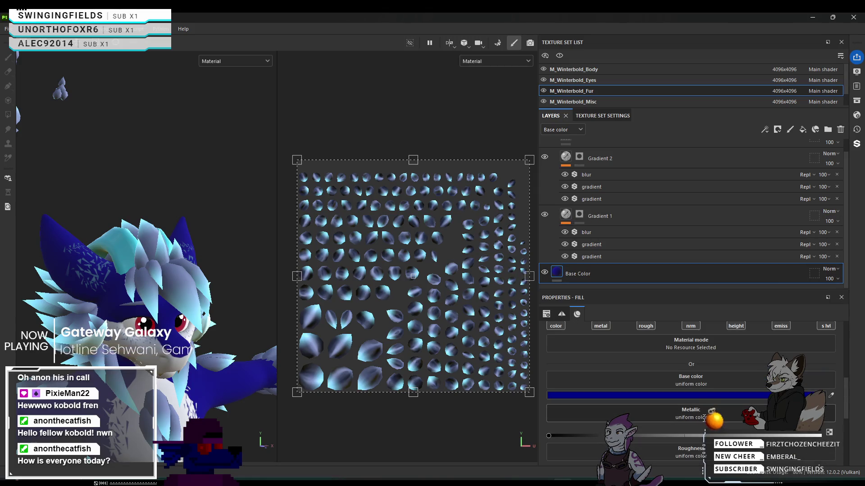
pyautogui.scroll(-3, 704, 418)
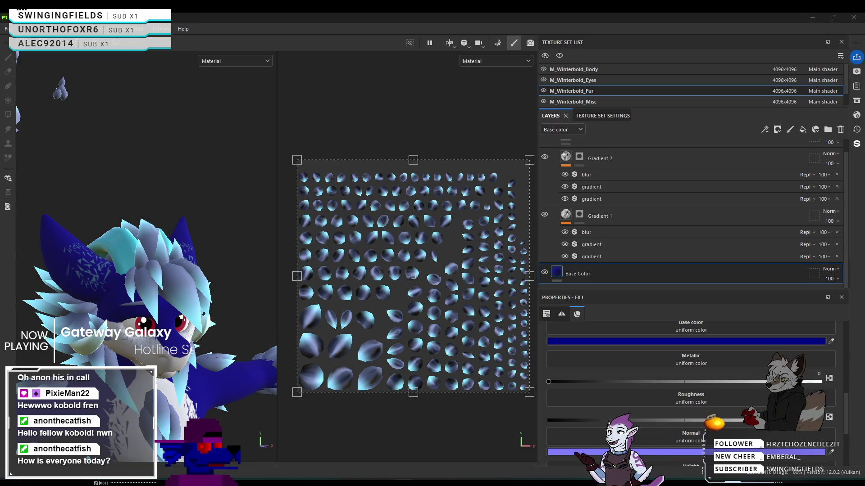
pyautogui.scroll(1, 658, 400)
pyautogui.scroll(3, 658, 400)
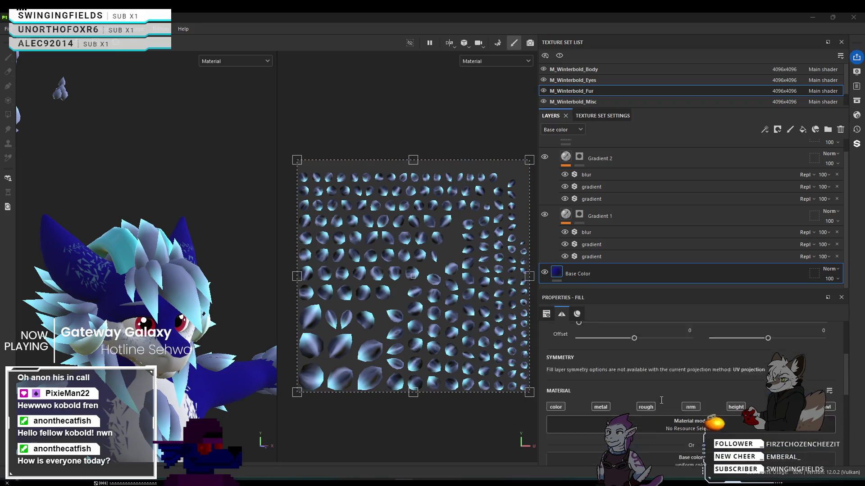
pyautogui.scroll(-2, 663, 401)
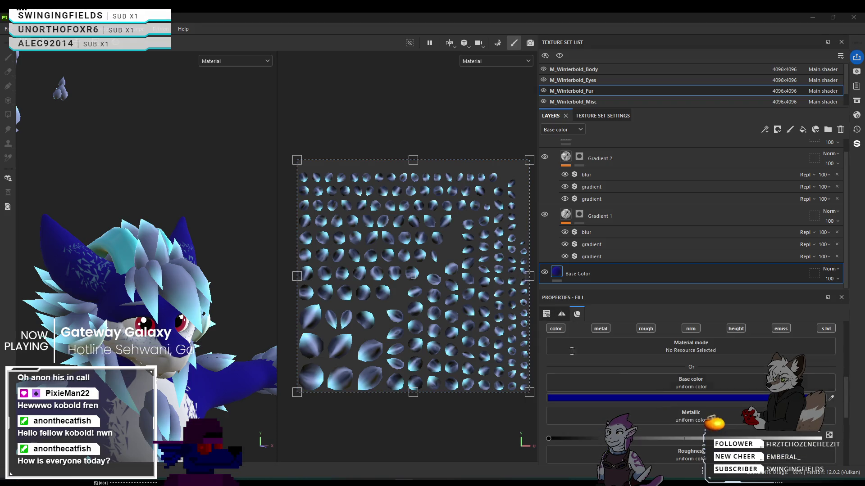
# Paint black on Gradient 1's mask with an enlarged brush across most fur UV islands.
pyautogui.click(582, 219)
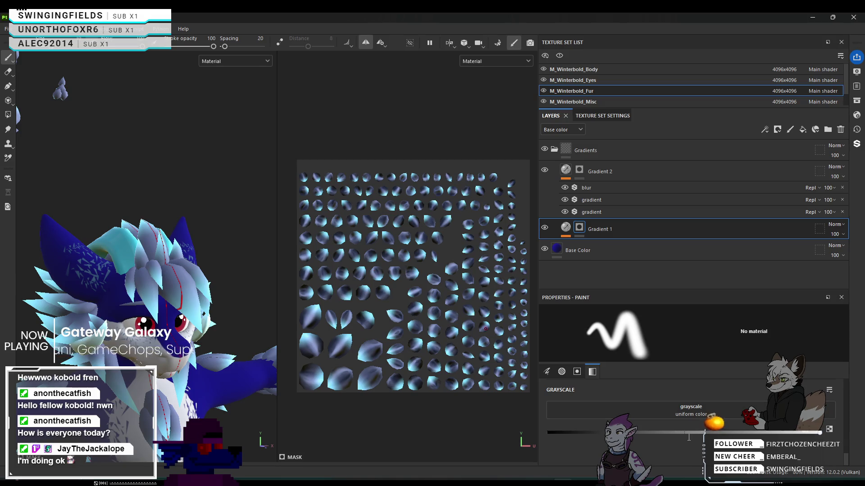
pyautogui.moveTo(387, 238); pyautogui.dragTo(390, 254)
pyautogui.moveTo(347, 275)
pyautogui.mouseDown()
pyautogui.moveTo(311, 273)
pyautogui.moveTo(341, 272)
pyautogui.mouseUp()
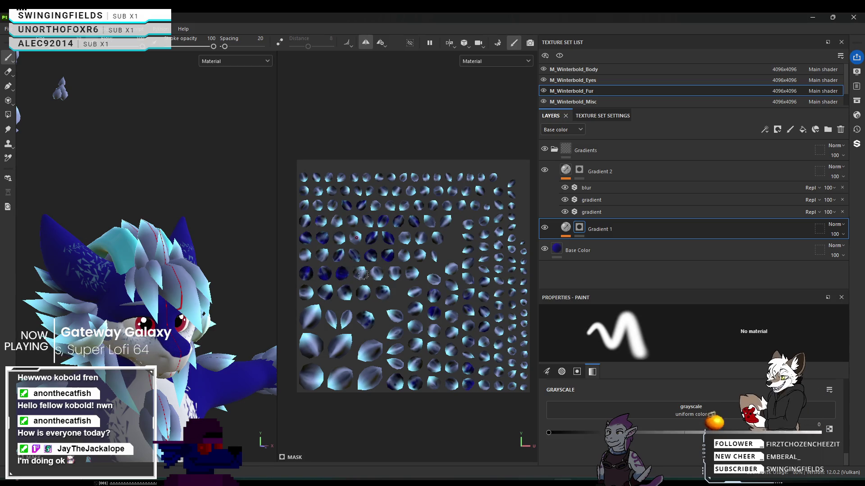
pyautogui.hotkey('ctrl', 'z')
pyautogui.press(']')
pyautogui.press(']')
pyautogui.press(']')
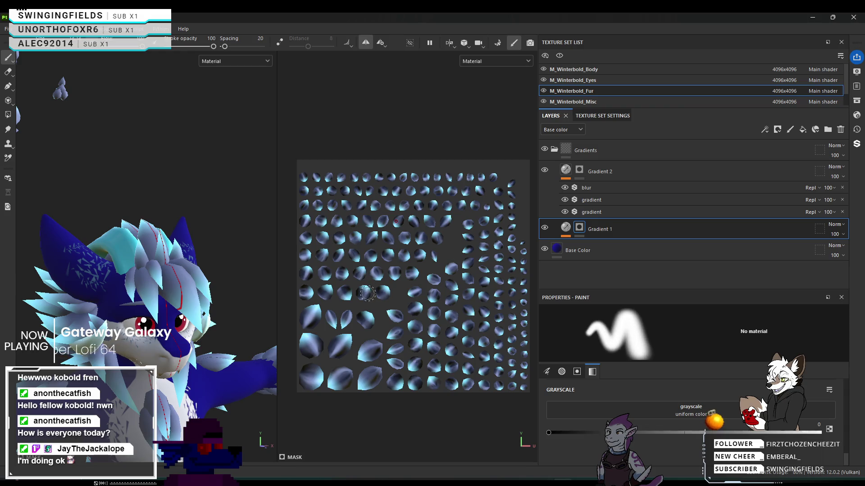
pyautogui.moveTo(371, 290)
pyautogui.mouseDown()
pyautogui.moveTo(351, 288)
pyautogui.moveTo(344, 199)
pyautogui.moveTo(325, 191)
pyautogui.mouseUp()
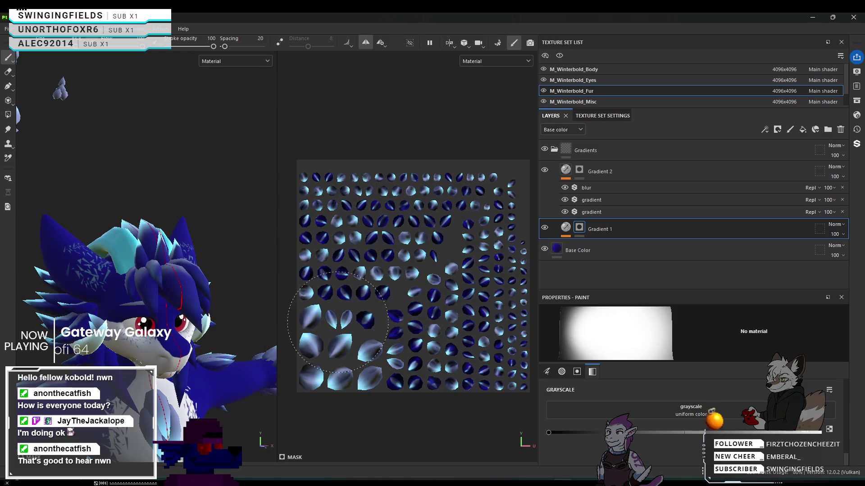
pyautogui.moveTo(394, 364)
pyautogui.mouseDown()
pyautogui.moveTo(387, 346)
pyautogui.moveTo(406, 356)
pyautogui.moveTo(380, 364)
pyautogui.mouseUp()
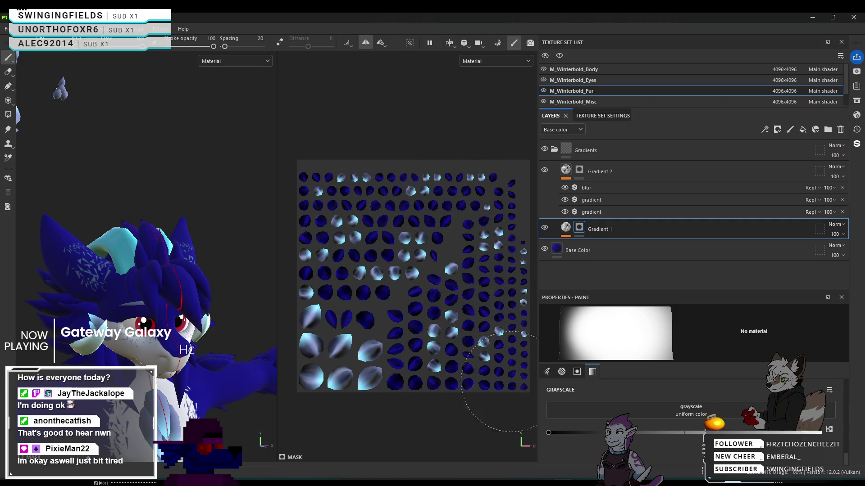
pyautogui.moveTo(157, 270)
pyautogui.keyDown('alt'); pyautogui.mouseDown()
pyautogui.moveTo(136, 293)
pyautogui.moveTo(122, 373)
pyautogui.moveTo(255, 277)
pyautogui.moveTo(187, 347)
pyautogui.moveTo(183, 77)
pyautogui.moveTo(164, 107)
pyautogui.moveTo(123, 384)
pyautogui.moveTo(174, 180)
pyautogui.moveTo(194, 238)
pyautogui.moveTo(255, 160)
pyautogui.moveTo(159, 269)
pyautogui.moveTo(135, 263)
pyautogui.mouseUp(); pyautogui.keyUp('alt')
# Show Gradient 2's fill: T_Winterbold_HairGradient base colour plus an emissive texture.
pyautogui.keyDown('alt'); pyautogui.moveTo(191, 233); pyautogui.dragTo(121, 234); pyautogui.keyUp('alt')
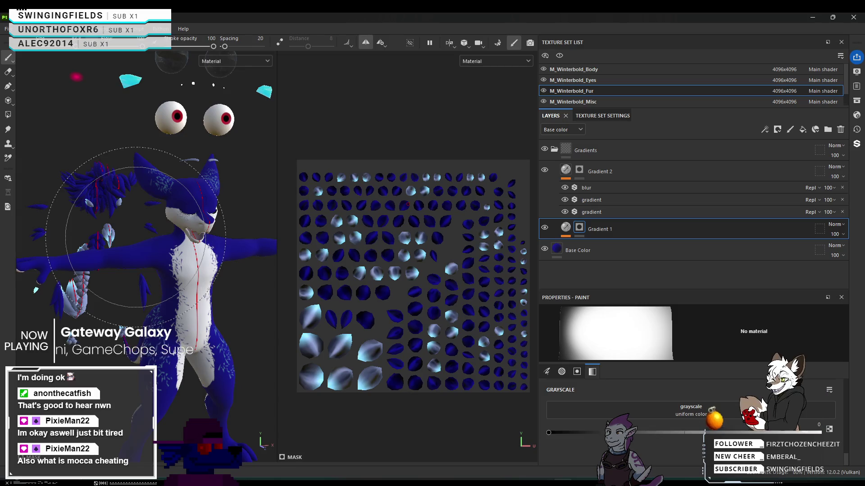
pyautogui.keyDown('ctrl'); pyautogui.moveTo(135, 237); pyautogui.dragTo(143, 268, button='right'); pyautogui.keyUp('ctrl')
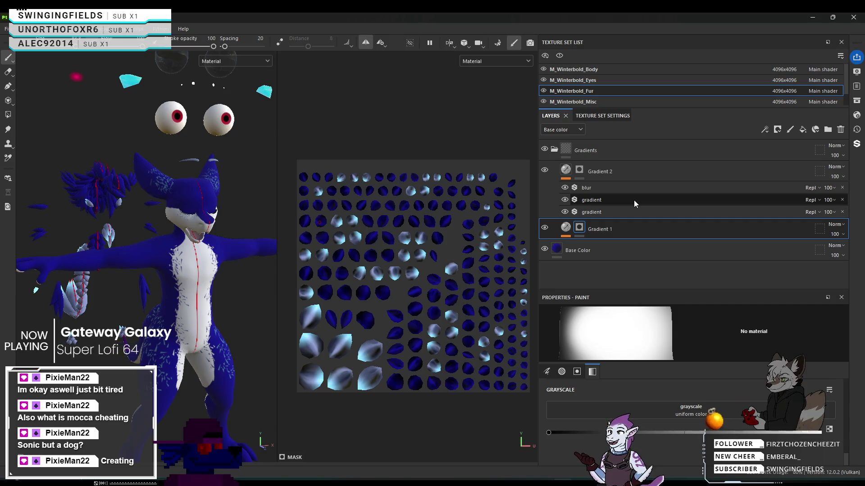
pyautogui.click(642, 166)
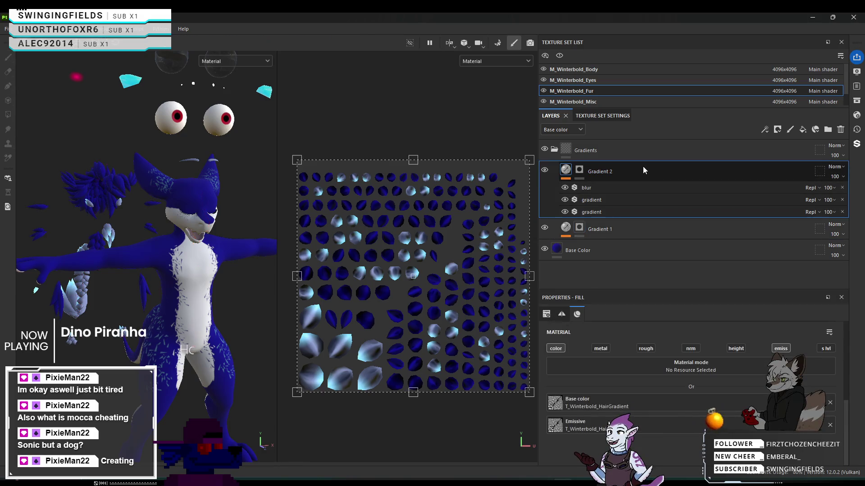
# Paint black on Gradient 2's mask over the upper-left, lower-left, right-hand and top islands.
pyautogui.scroll(-3, 226, 320)
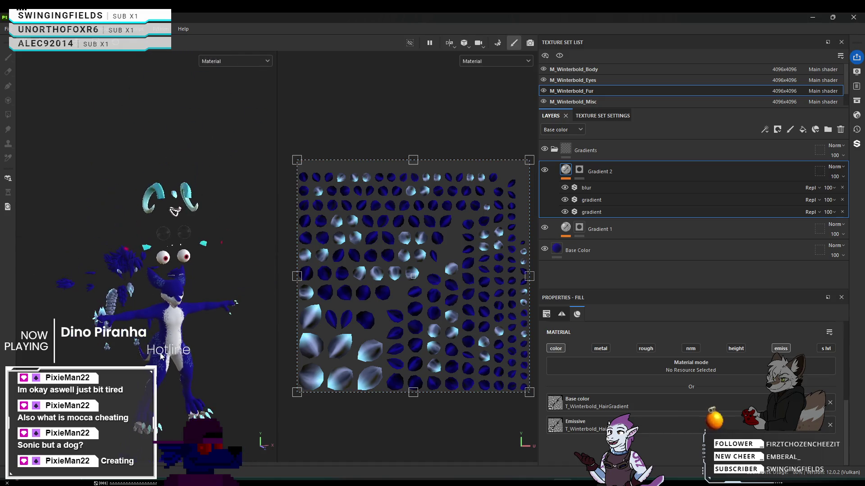
pyautogui.click(578, 171)
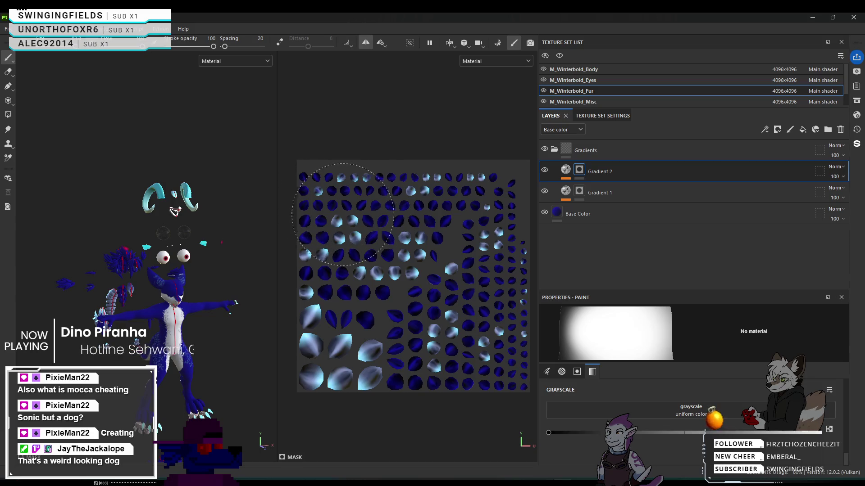
pyautogui.moveTo(338, 202)
pyautogui.mouseDown()
pyautogui.moveTo(341, 264)
pyautogui.moveTo(383, 270)
pyautogui.mouseUp()
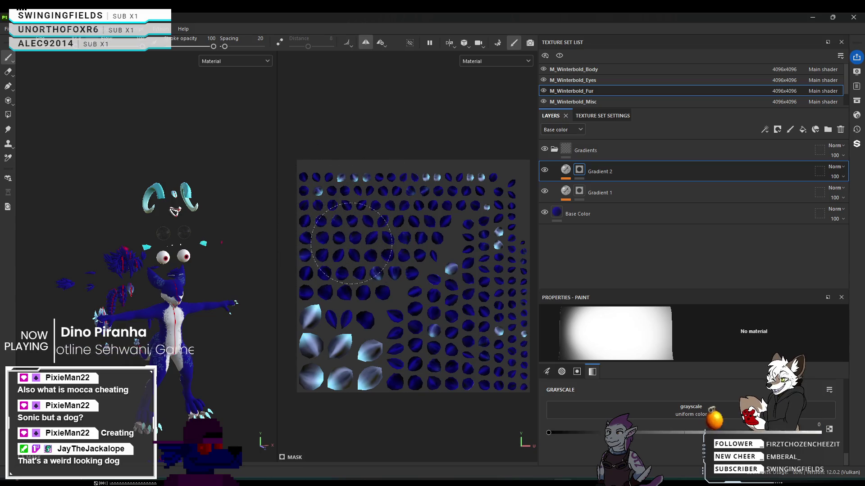
pyautogui.moveTo(321, 337)
pyautogui.mouseDown()
pyautogui.moveTo(333, 361)
pyautogui.moveTo(344, 315)
pyautogui.mouseUp()
pyautogui.moveTo(437, 322)
pyautogui.mouseDown()
pyautogui.moveTo(495, 239)
pyautogui.moveTo(495, 220)
pyautogui.mouseUp()
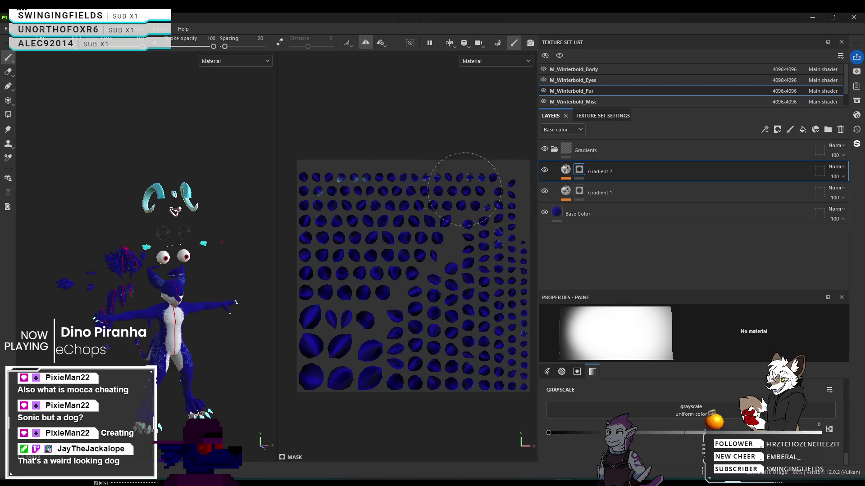
pyautogui.moveTo(436, 182)
pyautogui.mouseDown()
pyautogui.moveTo(383, 200)
pyautogui.moveTo(332, 178)
pyautogui.mouseUp()
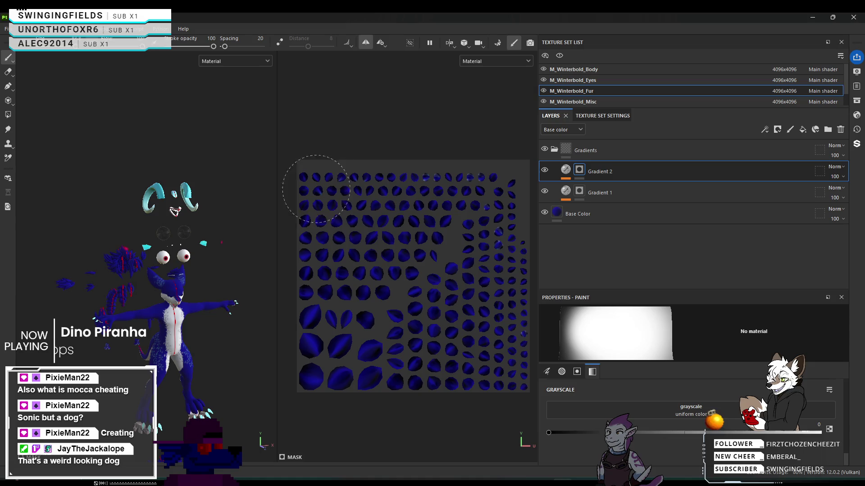
pyautogui.moveTo(436, 182); pyautogui.dragTo(415, 193)
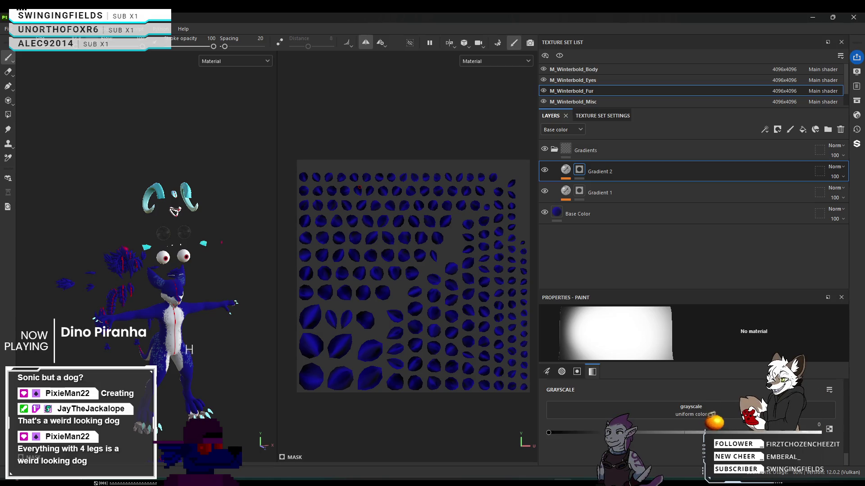
pyautogui.scroll(5, 139, 257)
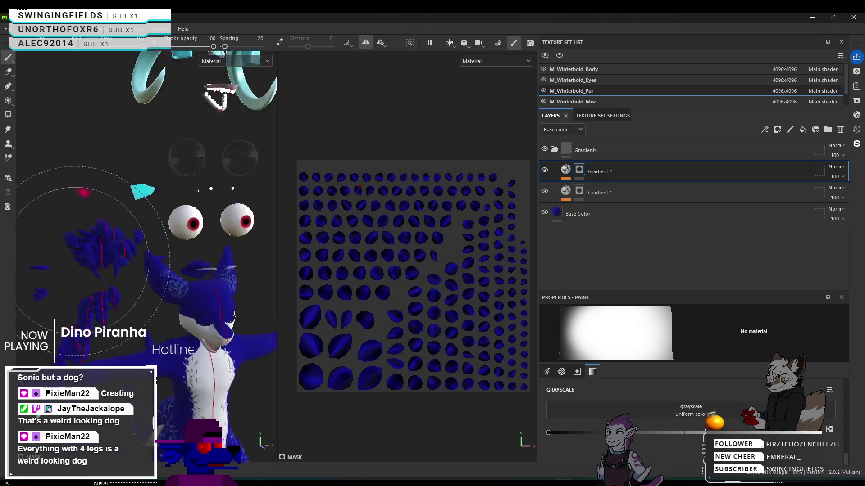
pyautogui.scroll(-5, 139, 257)
pyautogui.moveTo(180, 270)
pyautogui.keyDown('alt'); pyautogui.mouseDown()
pyautogui.moveTo(228, 299)
pyautogui.moveTo(102, 295)
pyautogui.moveTo(147, 299)
pyautogui.mouseUp(); pyautogui.keyUp('alt')
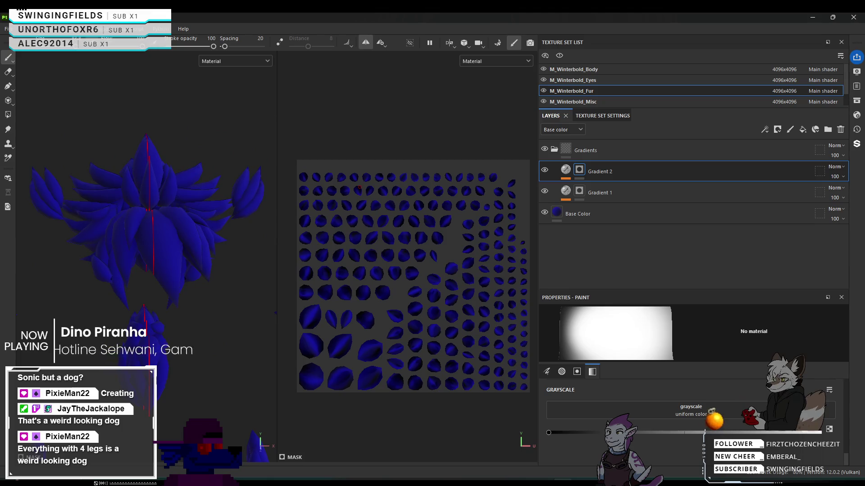
pyautogui.scroll(-5, 144, 256)
pyautogui.moveTo(144, 311)
pyautogui.keyDown('alt'); pyautogui.mouseDown()
pyautogui.moveTo(209, 237)
pyautogui.moveTo(176, 250)
pyautogui.mouseUp(); pyautogui.keyUp('alt')
pyautogui.scroll(-5, 68, 270)
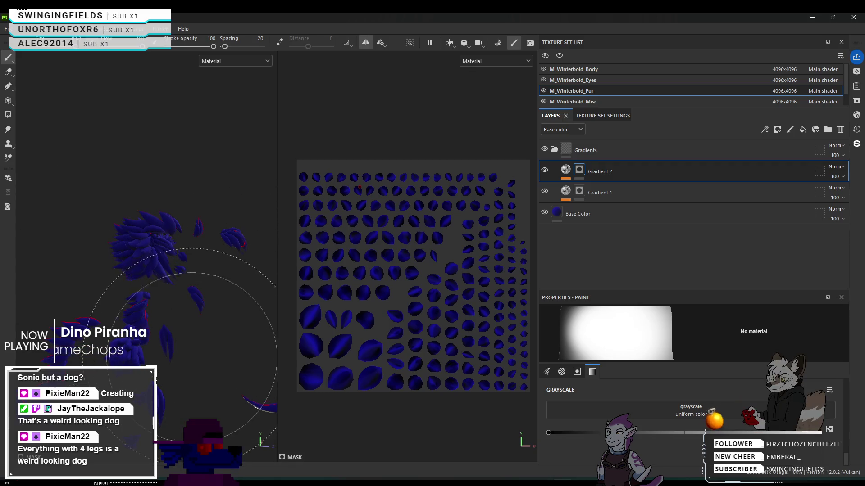
pyautogui.keyDown('alt'); pyautogui.moveTo(186, 365); pyautogui.dragTo(248, 137); pyautogui.keyUp('alt')
pyautogui.scroll(10, 234, 376)
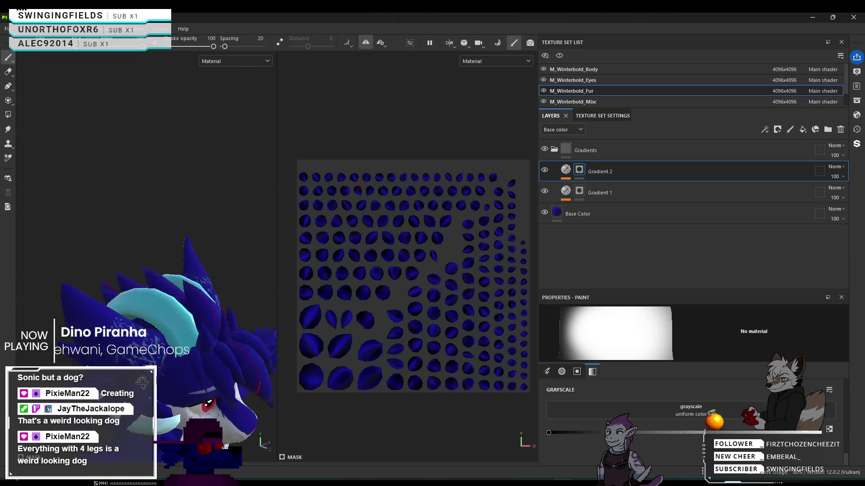
pyautogui.moveTo(84, 349)
pyautogui.keyDown('alt'); pyautogui.mouseDown()
pyautogui.moveTo(118, 281)
pyautogui.moveTo(271, 292)
pyautogui.moveTo(275, 285)
pyautogui.moveTo(161, 287)
pyautogui.moveTo(187, 331)
pyautogui.moveTo(67, 203)
pyautogui.mouseUp(); pyautogui.keyUp('alt')
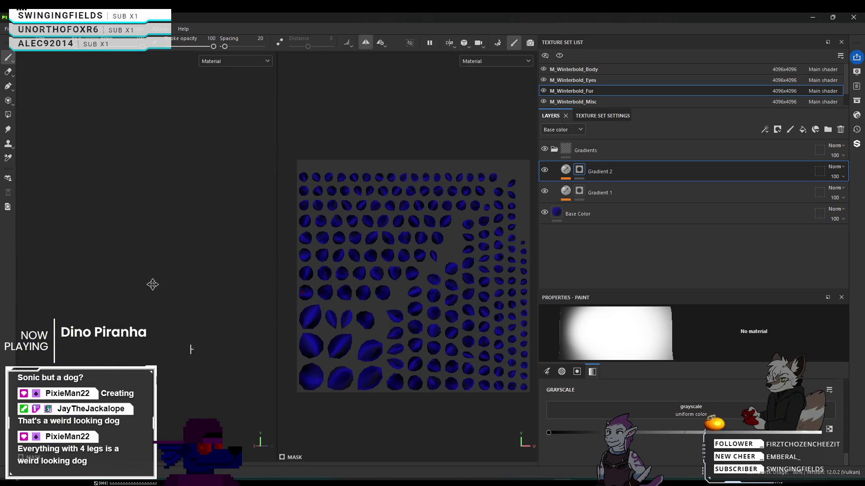
pyautogui.keyDown('alt'); pyautogui.moveTo(196, 404); pyautogui.dragTo(80, 224); pyautogui.keyUp('alt')
pyautogui.keyDown('alt'); pyautogui.moveTo(162, 140); pyautogui.dragTo(169, 435); pyautogui.keyUp('alt')
pyautogui.keyDown('alt'); pyautogui.moveTo(65, 249); pyautogui.dragTo(142, 72); pyautogui.keyUp('alt')
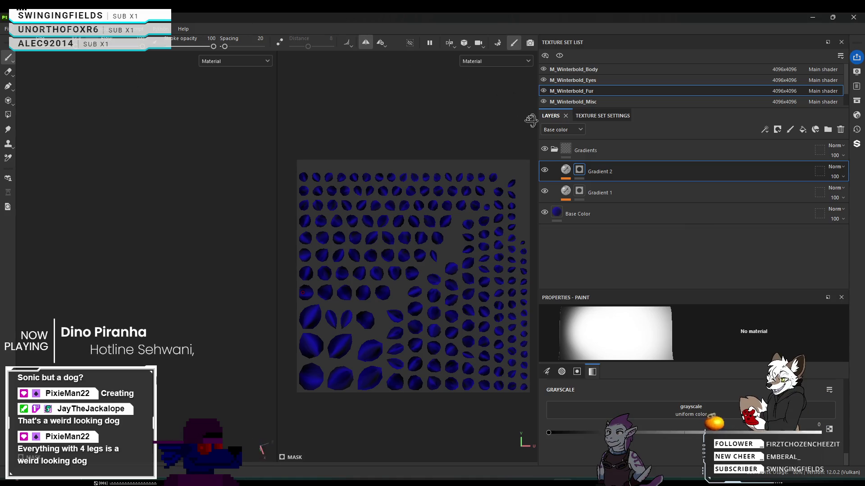
pyautogui.keyDown('alt'); pyautogui.moveTo(252, 396); pyautogui.dragTo(137, 383); pyautogui.keyUp('alt')
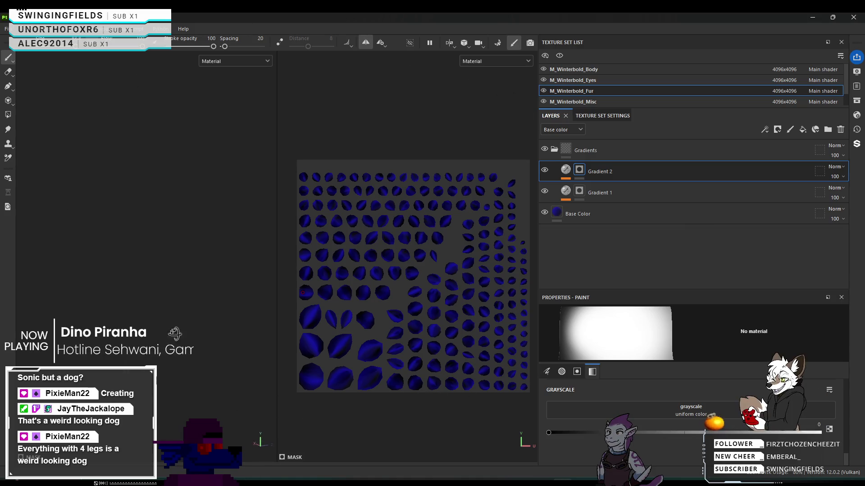
pyautogui.rightClick(195, 248)
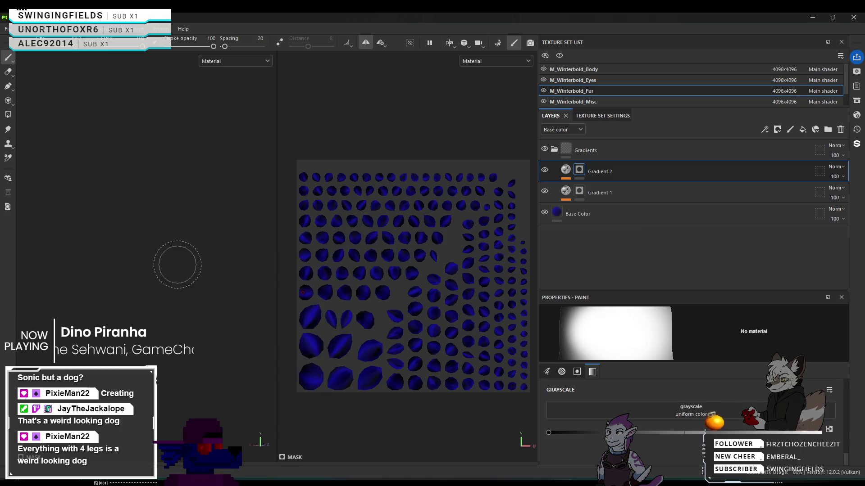
pyautogui.press('[')
pyautogui.press('[')
pyautogui.press('[')
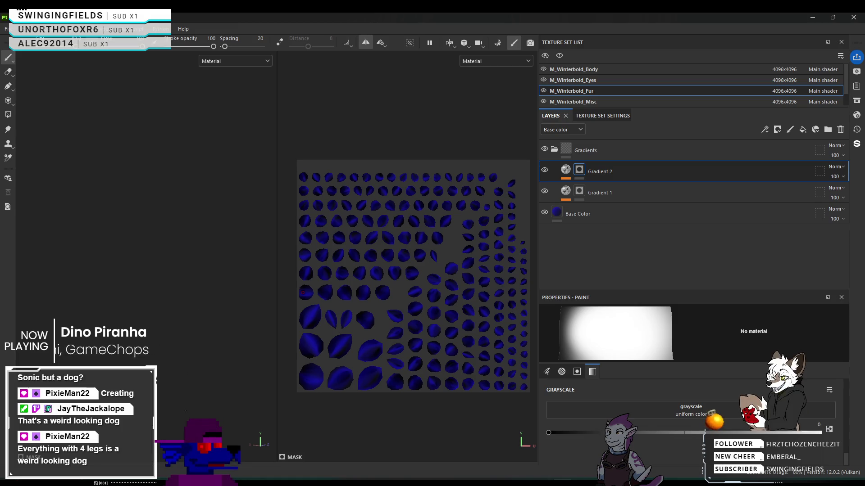
pyautogui.press(']')
pyautogui.press(']')
pyautogui.press(']')
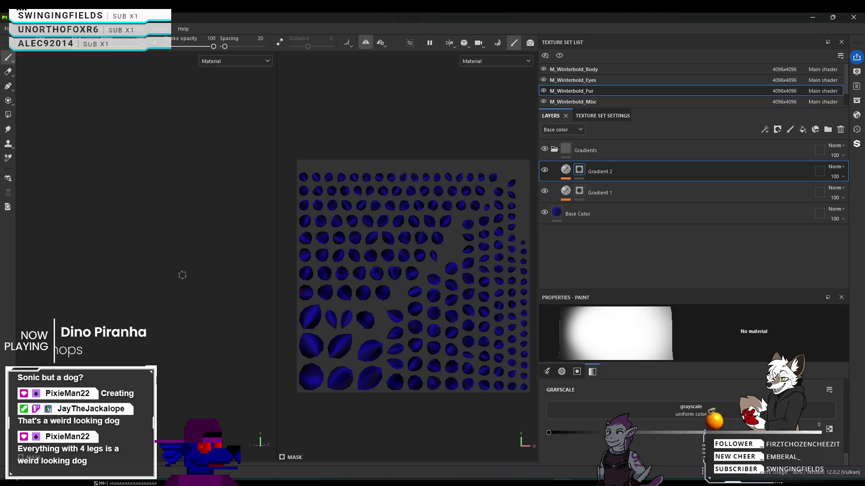
pyautogui.press(']')
pyautogui.press(']')
pyautogui.press(']')
pyautogui.press(']')
pyautogui.press(']')
pyautogui.press(']')
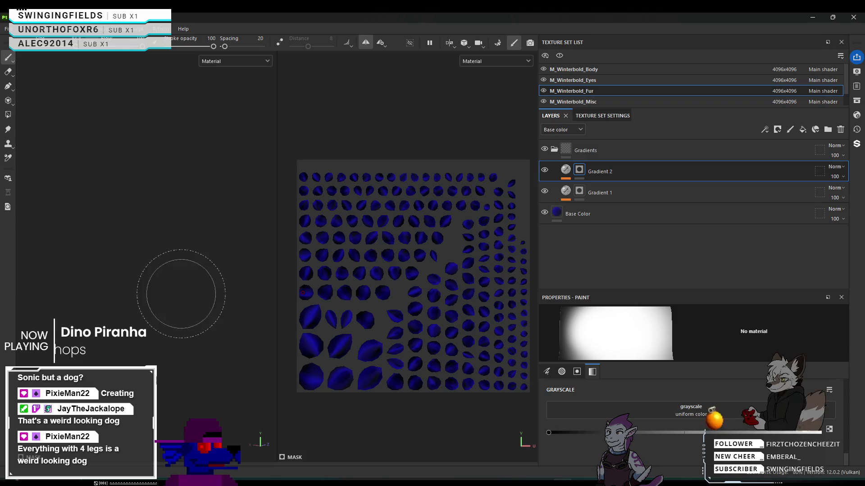
pyautogui.press('f')
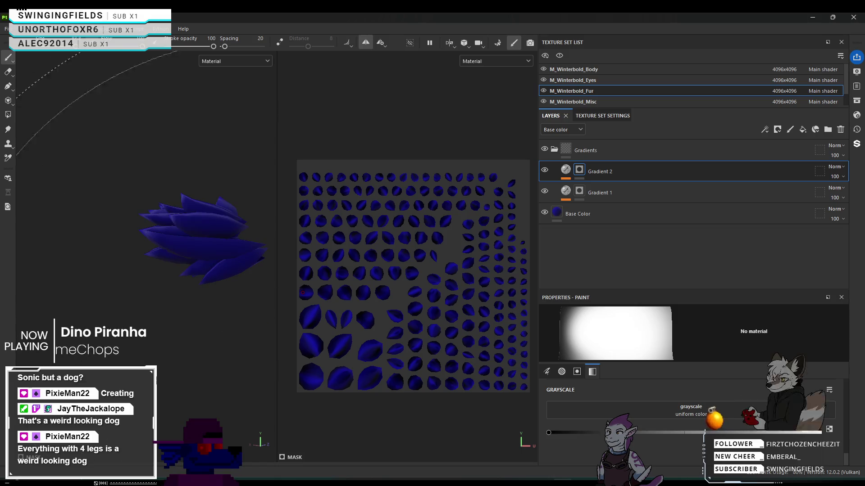
pyautogui.moveTo(212, 268)
pyautogui.keyDown('alt'); pyautogui.mouseDown()
pyautogui.moveTo(246, 202)
pyautogui.moveTo(260, 260)
pyautogui.moveTo(228, 248)
pyautogui.mouseUp(); pyautogui.keyUp('alt')
pyautogui.moveTo(167, 176)
pyautogui.keyDown('alt'); pyautogui.mouseDown()
pyautogui.moveTo(151, 253)
pyautogui.moveTo(135, 235)
pyautogui.mouseUp(); pyautogui.keyUp('alt')
pyautogui.moveTo(128, 199)
pyautogui.keyDown('alt'); pyautogui.mouseDown()
pyautogui.moveTo(203, 256)
pyautogui.moveTo(212, 228)
pyautogui.moveTo(130, 234)
pyautogui.moveTo(299, 224)
pyautogui.moveTo(255, 216)
pyautogui.moveTo(274, 216)
pyautogui.mouseUp(); pyautogui.keyUp('alt')
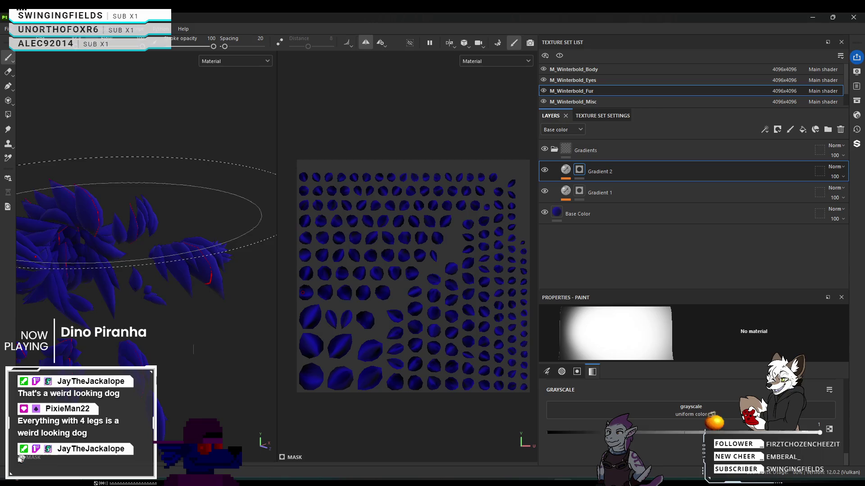
# With a smaller brush, work over fur tufts near the eyes, horn and ear on Gradient 2's mask.
pyautogui.moveTo(129, 229)
pyautogui.keyDown('ctrl'); pyautogui.mouseDown(button='right')
pyautogui.moveTo(99, 230)
pyautogui.moveTo(109, 231)
pyautogui.mouseUp(button='right'); pyautogui.keyUp('ctrl')
pyautogui.keyDown('alt'); pyautogui.moveTo(122, 233); pyautogui.dragTo(217, 258); pyautogui.keyUp('alt')
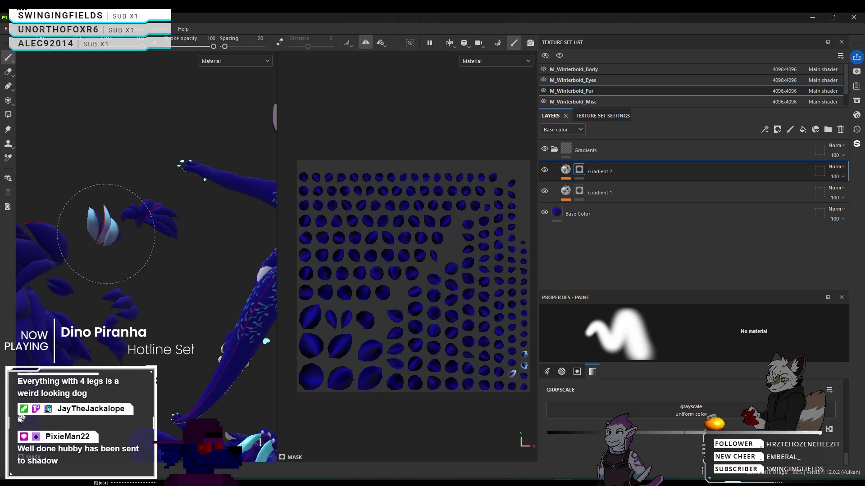
pyautogui.moveTo(106, 233)
pyautogui.keyDown('alt'); pyautogui.mouseDown()
pyautogui.moveTo(121, 231)
pyautogui.moveTo(116, 240)
pyautogui.mouseUp(); pyautogui.keyUp('alt')
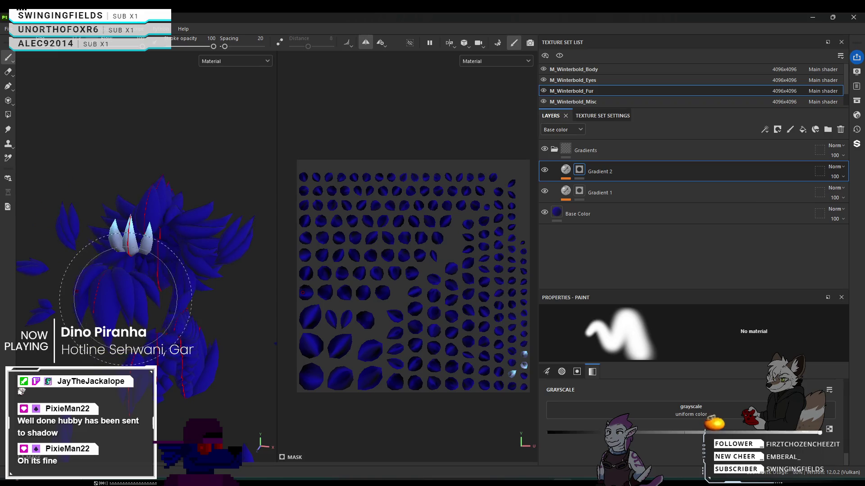
pyautogui.moveTo(177, 299)
pyautogui.keyDown('alt'); pyautogui.mouseDown()
pyautogui.moveTo(293, 225)
pyautogui.moveTo(325, 218)
pyautogui.moveTo(355, 158)
pyautogui.moveTo(189, 270)
pyautogui.mouseUp(); pyautogui.keyUp('alt')
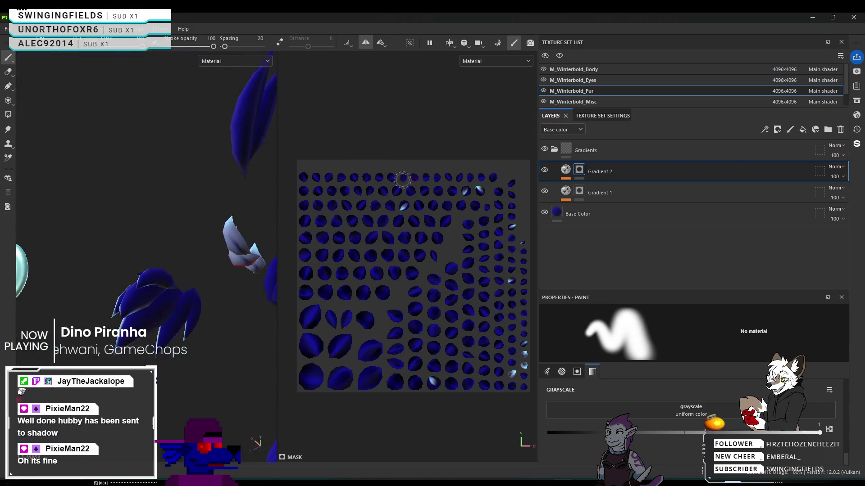
pyautogui.moveTo(162, 305)
pyautogui.keyDown('alt'); pyautogui.mouseDown()
pyautogui.moveTo(151, 303)
pyautogui.moveTo(169, 372)
pyautogui.mouseUp(); pyautogui.keyUp('alt')
pyautogui.moveTo(138, 276)
pyautogui.keyDown('alt'); pyautogui.mouseDown()
pyautogui.moveTo(309, 315)
pyautogui.moveTo(349, 273)
pyautogui.mouseUp(); pyautogui.keyUp('alt')
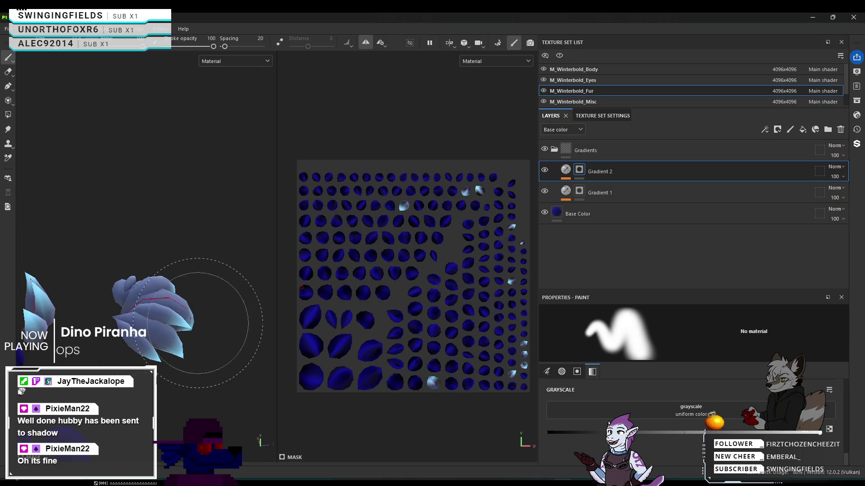
pyautogui.keyDown('alt'); pyautogui.moveTo(198, 323); pyautogui.dragTo(87, 251); pyautogui.keyUp('alt')
pyautogui.scroll(-5, 135, 252)
pyautogui.scroll(10, 135, 251)
pyautogui.moveTo(135, 250)
pyautogui.keyDown('alt'); pyautogui.mouseDown()
pyautogui.moveTo(14, 206)
pyautogui.moveTo(108, 212)
pyautogui.mouseUp(); pyautogui.keyUp('alt')
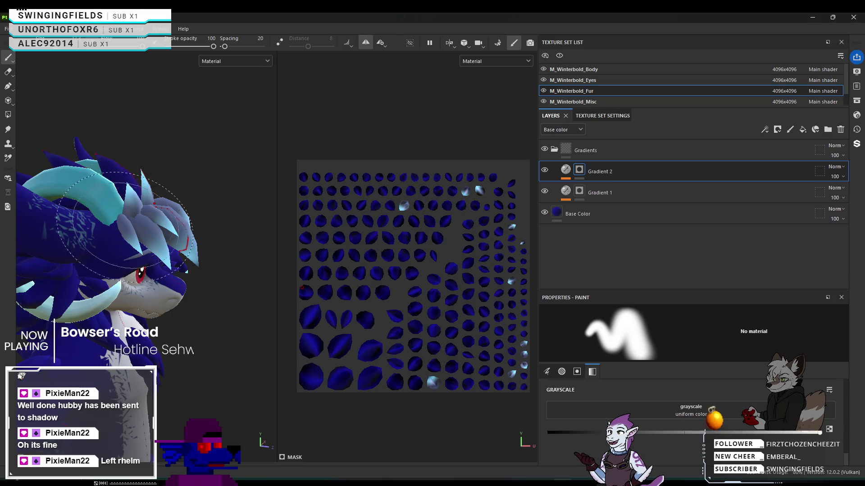
pyautogui.moveTo(124, 224)
pyautogui.keyDown('alt'); pyautogui.mouseDown()
pyautogui.moveTo(193, 241)
pyautogui.moveTo(120, 283)
pyautogui.moveTo(70, 270)
pyautogui.moveTo(164, 299)
pyautogui.moveTo(175, 187)
pyautogui.moveTo(187, 222)
pyautogui.moveTo(169, 240)
pyautogui.moveTo(227, 249)
pyautogui.moveTo(181, 272)
pyautogui.moveTo(236, 293)
pyautogui.moveTo(299, 286)
pyautogui.moveTo(318, 223)
pyautogui.moveTo(282, 237)
pyautogui.mouseUp(); pyautogui.keyUp('alt')
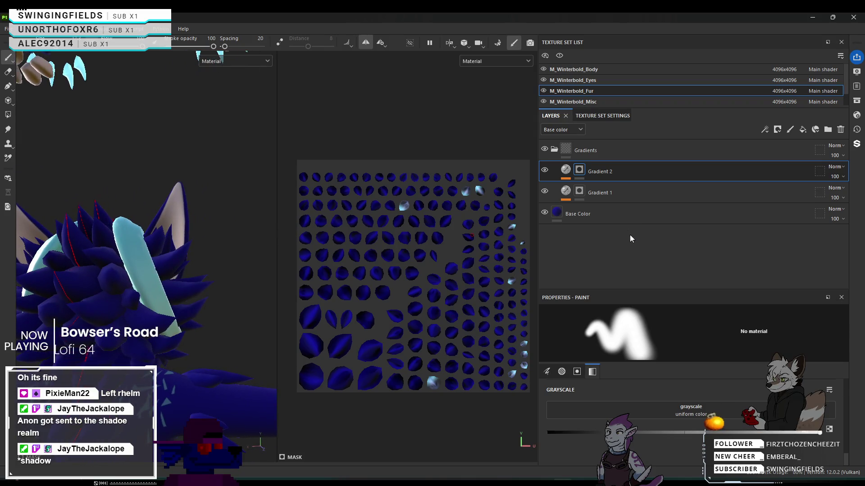
pyautogui.rightClick(612, 217)
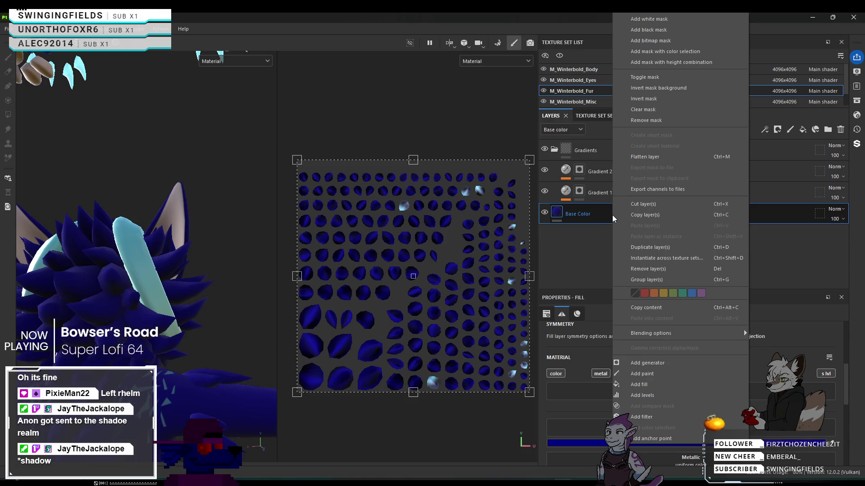
# Duplicate the Base Color fill as Base Color 1 and set its base colour to orange B14500.
pyautogui.click(604, 216)
pyautogui.hotkey('ctrl', 'd')
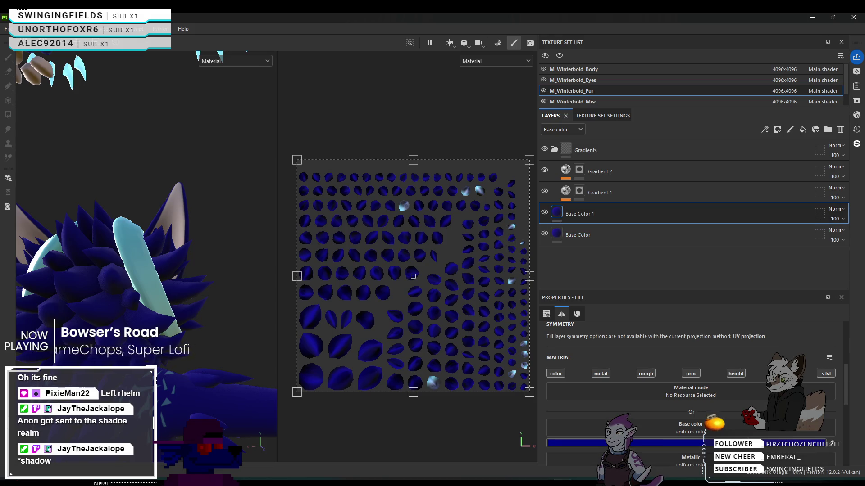
pyautogui.click(739, 444)
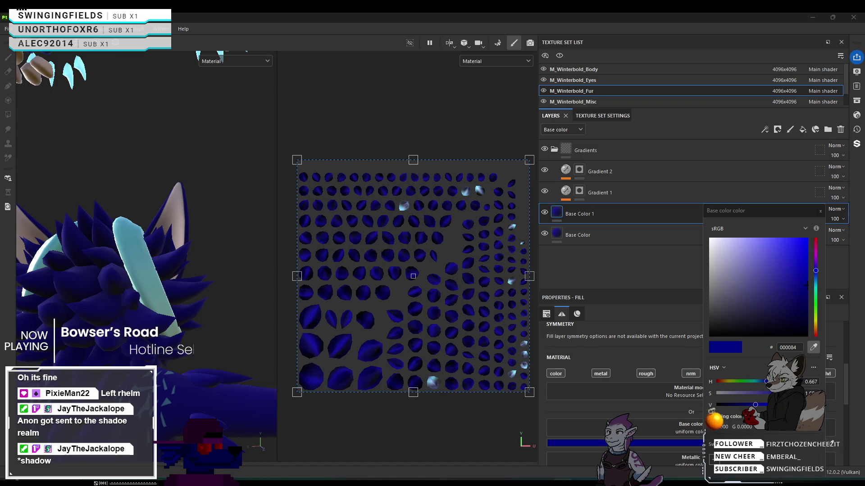
pyautogui.click(565, 200)
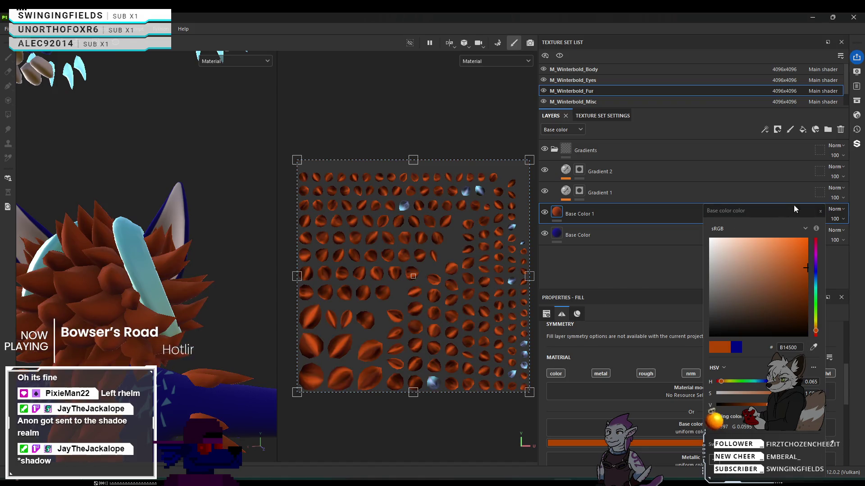
pyautogui.click(820, 211)
pyautogui.scroll(-3, 147, 426)
pyautogui.moveTo(147, 426)
pyautogui.keyDown('alt'); pyautogui.mouseDown()
pyautogui.moveTo(193, 350)
pyautogui.moveTo(114, 359)
pyautogui.moveTo(176, 172)
pyautogui.moveTo(171, 328)
pyautogui.moveTo(223, 246)
pyautogui.moveTo(216, 230)
pyautogui.moveTo(65, 294)
pyautogui.mouseUp(); pyautogui.keyUp('alt')
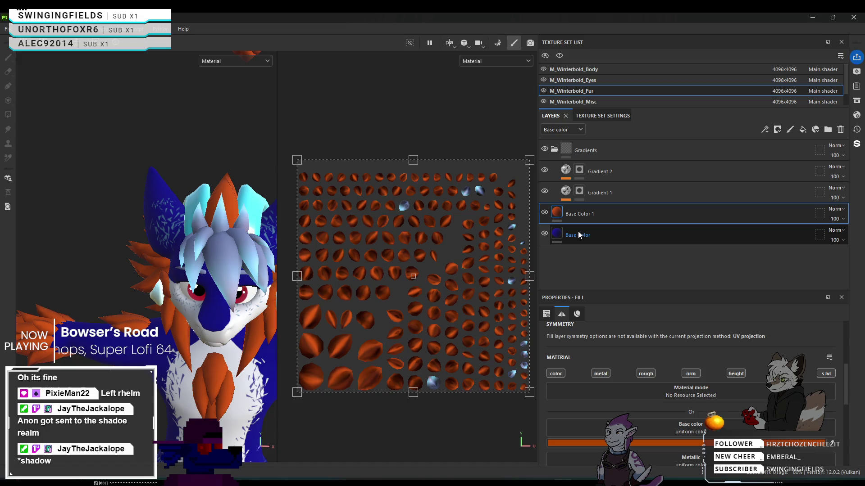
pyautogui.moveTo(212, 279)
pyautogui.keyDown('alt'); pyautogui.mouseDown()
pyautogui.moveTo(283, 298)
pyautogui.moveTo(187, 297)
pyautogui.moveTo(234, 302)
pyautogui.moveTo(212, 304)
pyautogui.moveTo(225, 307)
pyautogui.moveTo(221, 313)
pyautogui.mouseUp(); pyautogui.keyUp('alt')
# Undo the orange on Base Color 1 and make the original Base Color fill orange instead.
pyautogui.hotkey('ctrl', 'z')
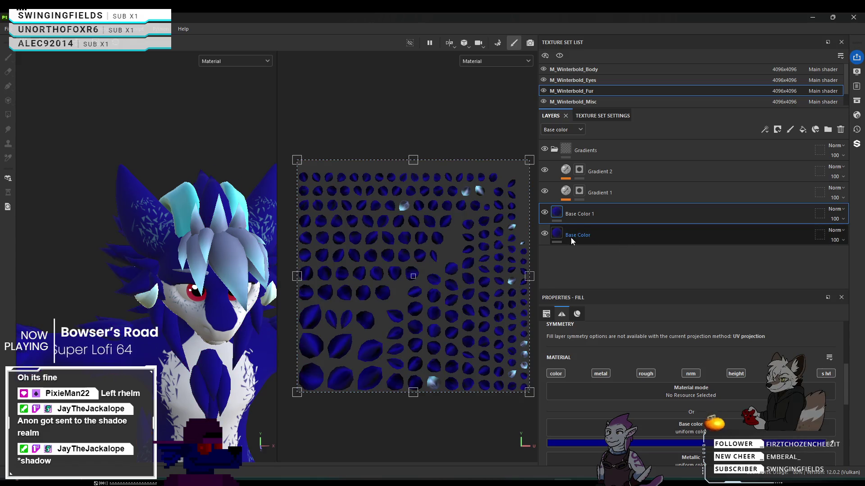
pyautogui.click(561, 236)
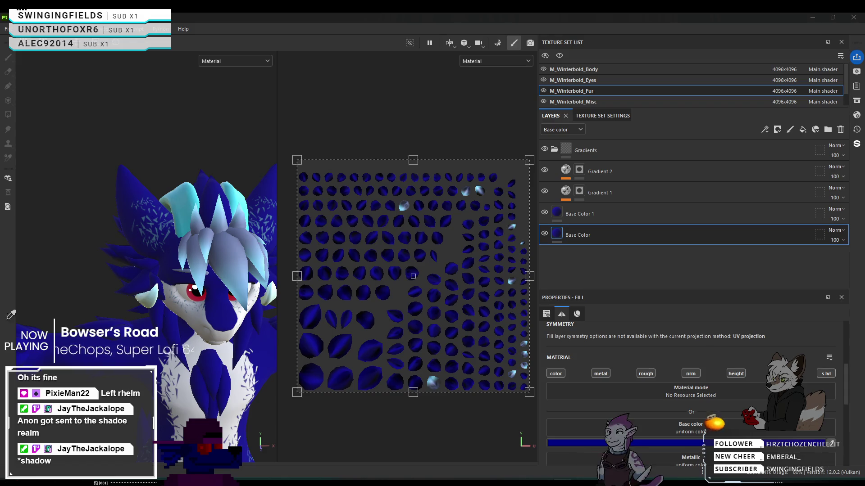
pyautogui.click(831, 445)
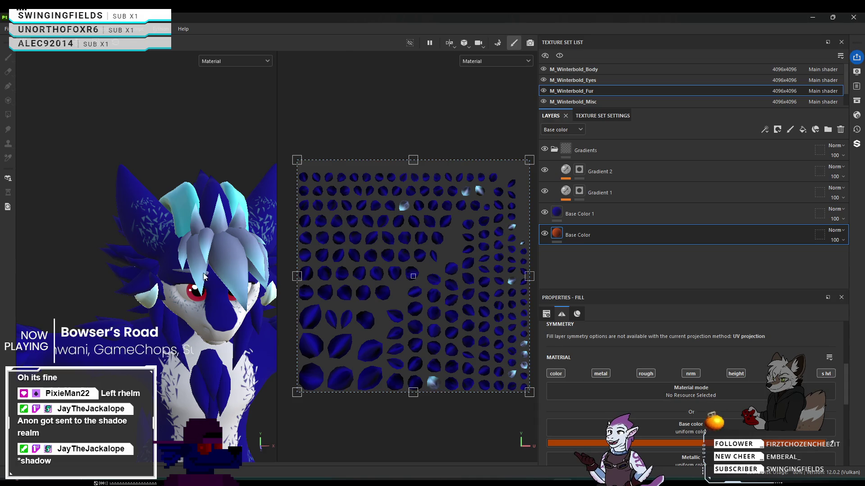
# Frame a fur tuft in the viewport and select Gradient 1's mask for painting.
pyautogui.scroll(-5, 222, 262)
pyautogui.scroll(10, 164, 321)
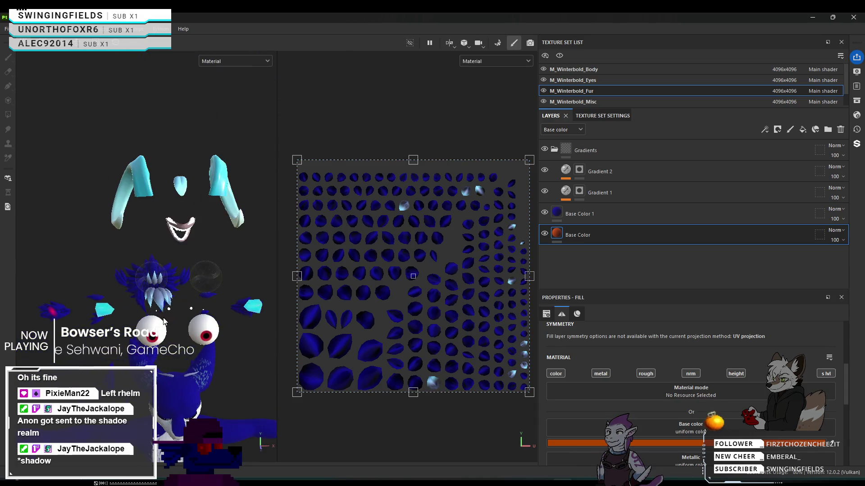
pyautogui.scroll(5, 164, 321)
pyautogui.moveTo(164, 321)
pyautogui.keyDown('alt'); pyautogui.mouseDown()
pyautogui.moveTo(242, 314)
pyautogui.moveTo(135, 270)
pyautogui.moveTo(228, 284)
pyautogui.moveTo(211, 301)
pyautogui.mouseUp(); pyautogui.keyUp('alt')
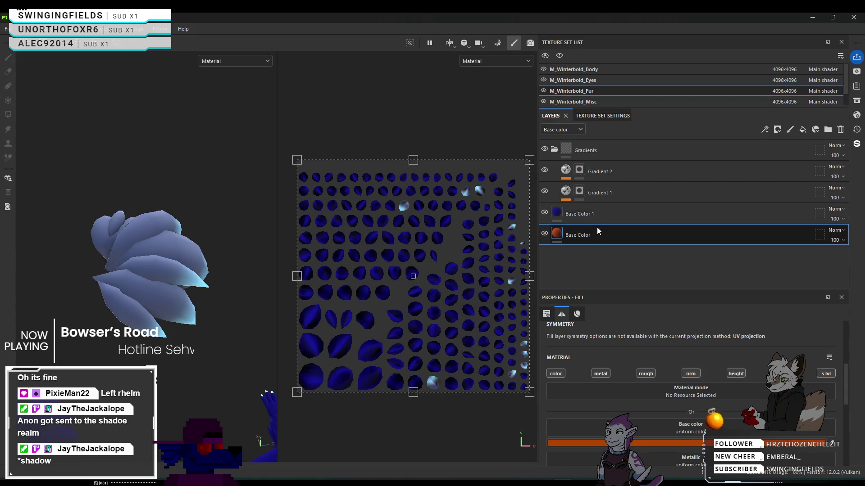
pyautogui.click(579, 191)
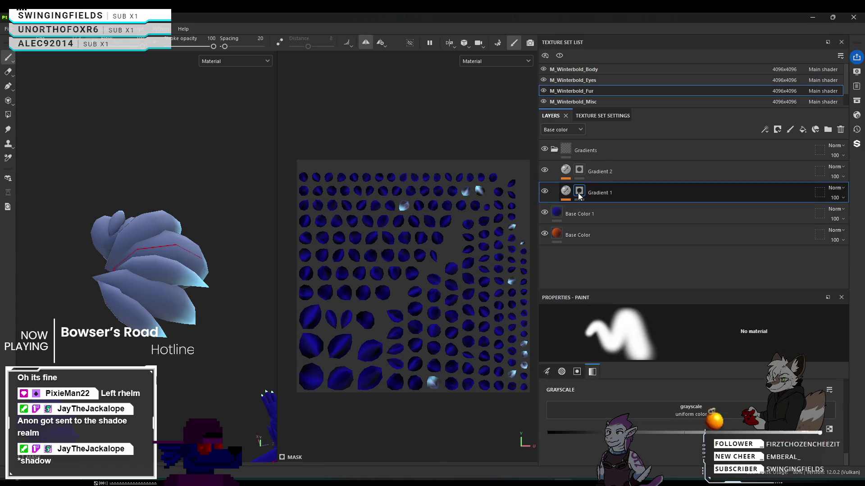
# Switch the mask paint colour to black and select the Gradient 2 layer.
pyautogui.keyDown('ctrl'); pyautogui.moveTo(159, 269); pyautogui.dragTo(207, 269, button='right'); pyautogui.keyUp('ctrl')
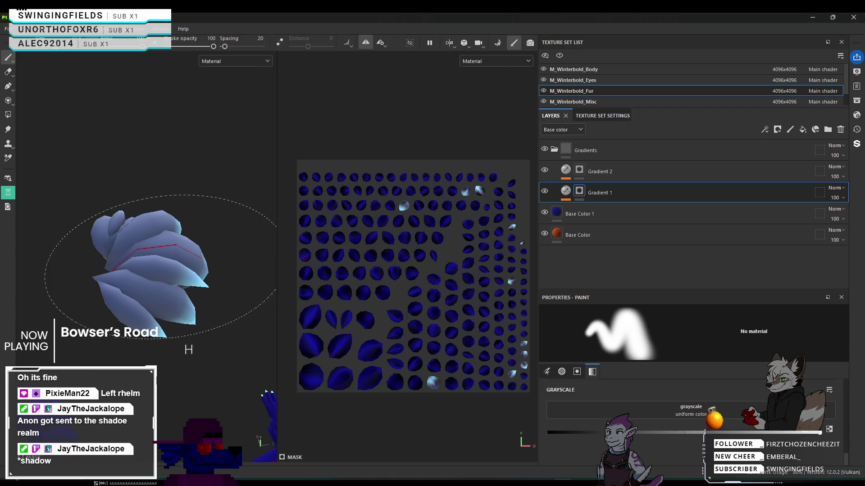
pyautogui.press('x')
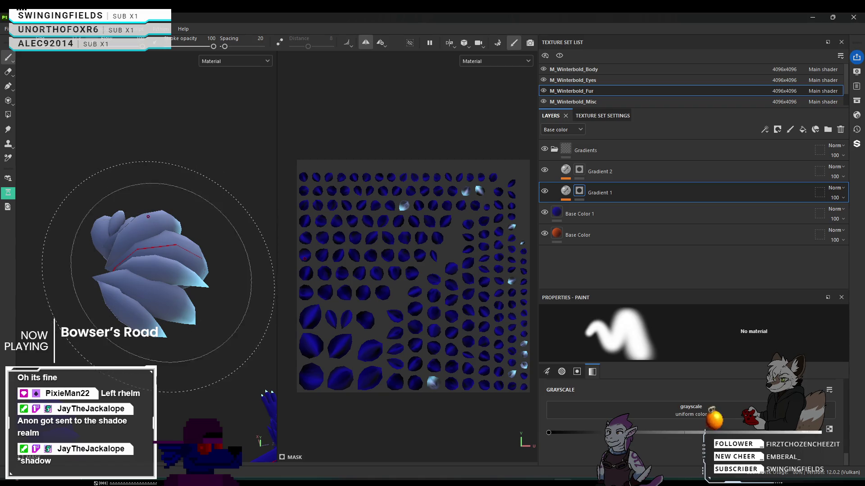
pyautogui.click(657, 174)
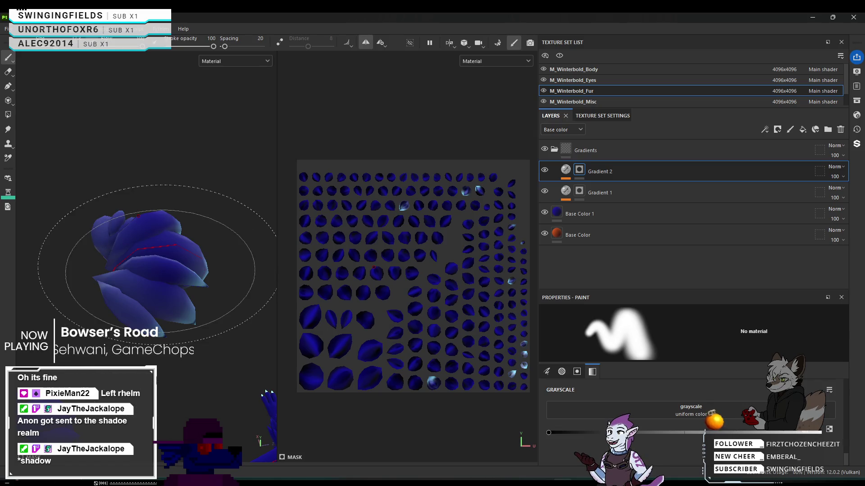
pyautogui.press('ctrl')
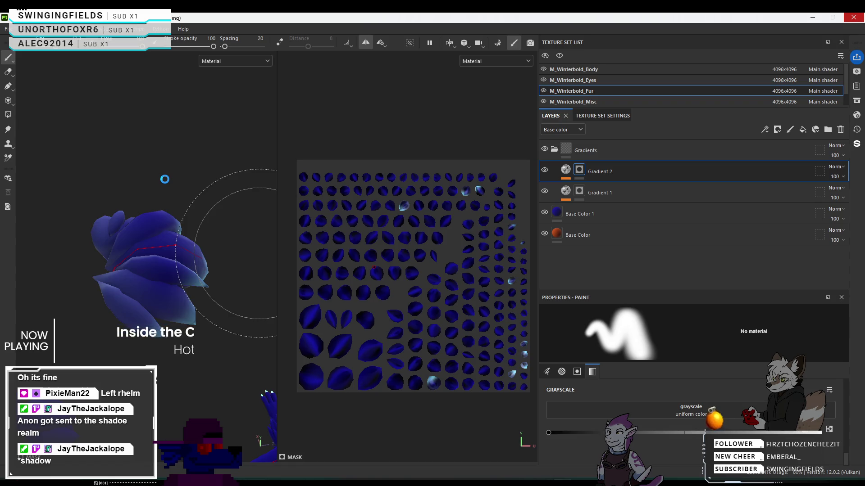
pyautogui.press('ctrl')
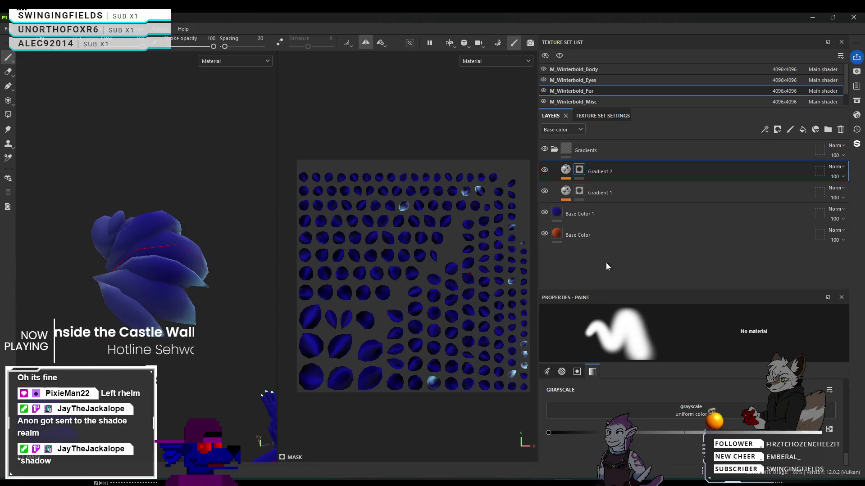
# Move the Base Color layer above Base Color 1, toggling layer visibility to compare the fur.
pyautogui.click(545, 234)
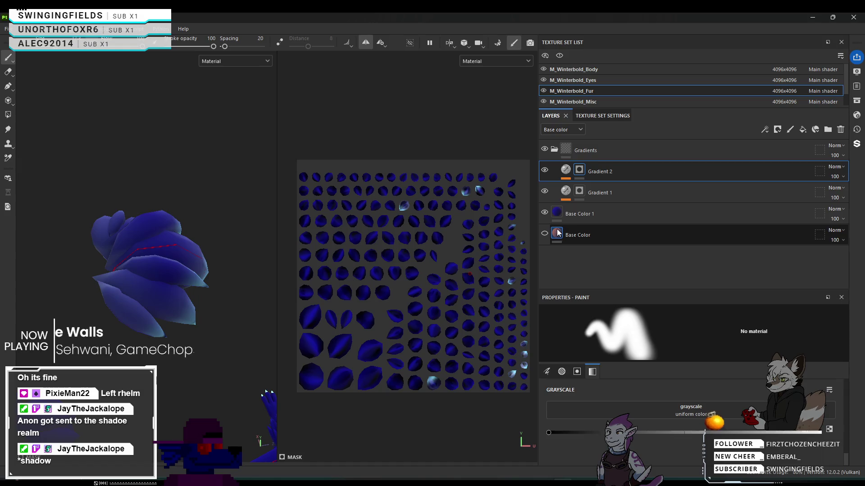
pyautogui.moveTo(602, 234); pyautogui.dragTo(608, 209)
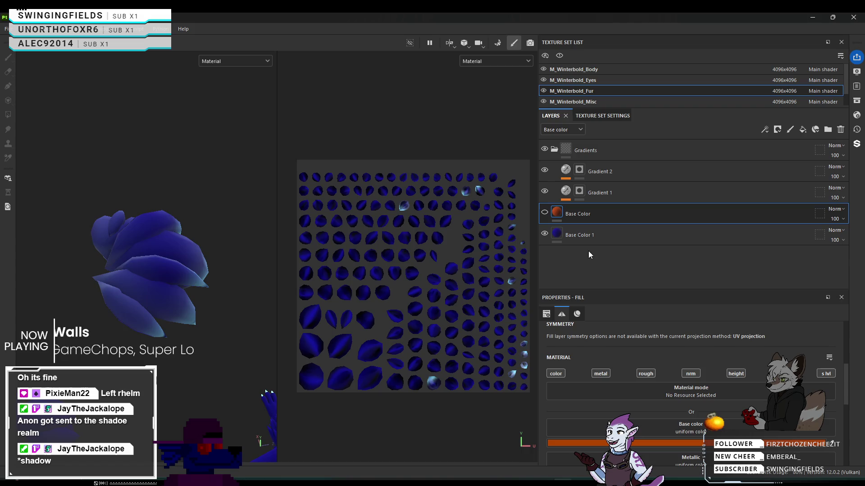
pyautogui.keyDown('alt'); pyautogui.moveTo(249, 245); pyautogui.dragTo(189, 181); pyautogui.keyUp('alt')
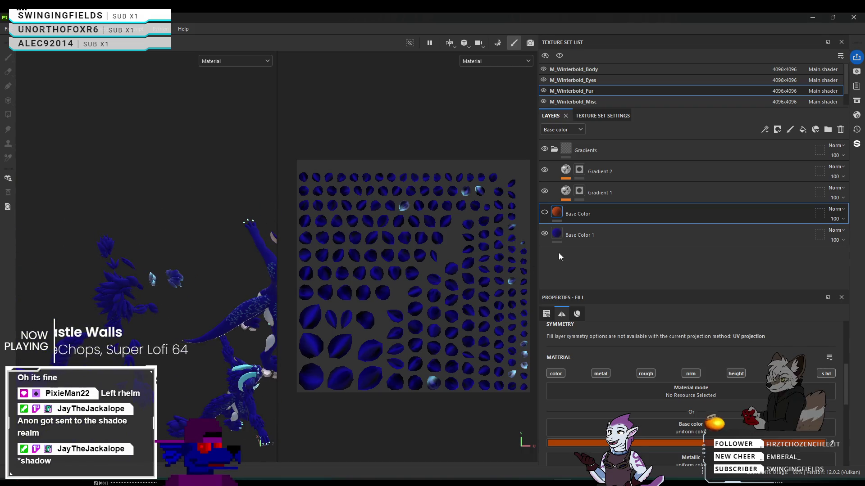
pyautogui.click(547, 215)
pyautogui.keyDown('alt'); pyautogui.moveTo(153, 230); pyautogui.dragTo(93, 230); pyautogui.keyUp('alt')
pyautogui.scroll(2, 93, 230)
pyautogui.moveTo(169, 292)
pyautogui.keyDown('alt'); pyautogui.mouseDown()
pyautogui.moveTo(136, 261)
pyautogui.moveTo(190, 277)
pyautogui.mouseUp(); pyautogui.keyUp('alt')
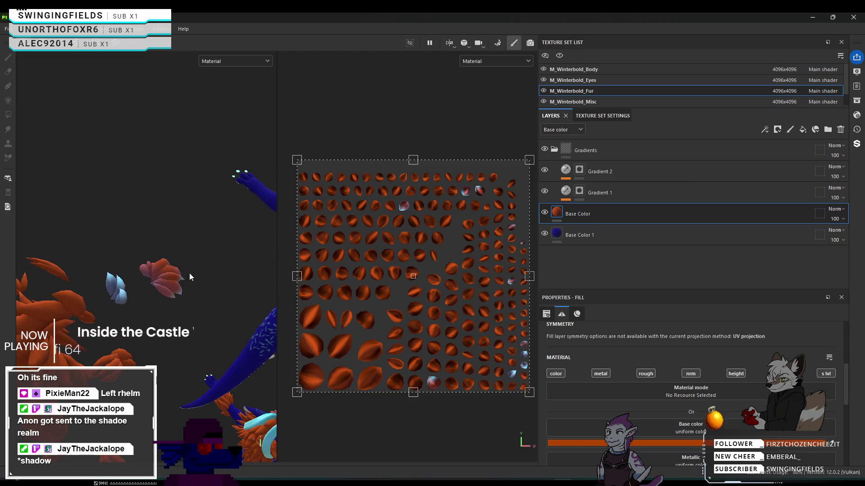
pyautogui.click(544, 233)
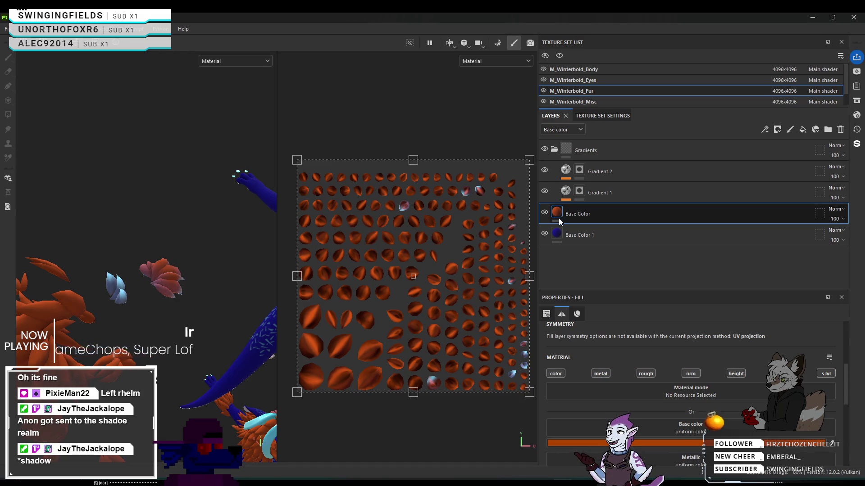
# Give Base Color a white mask and Base Color 1 a black mask.
pyautogui.scroll(5, 176, 273)
pyautogui.scroll(-2, 181, 274)
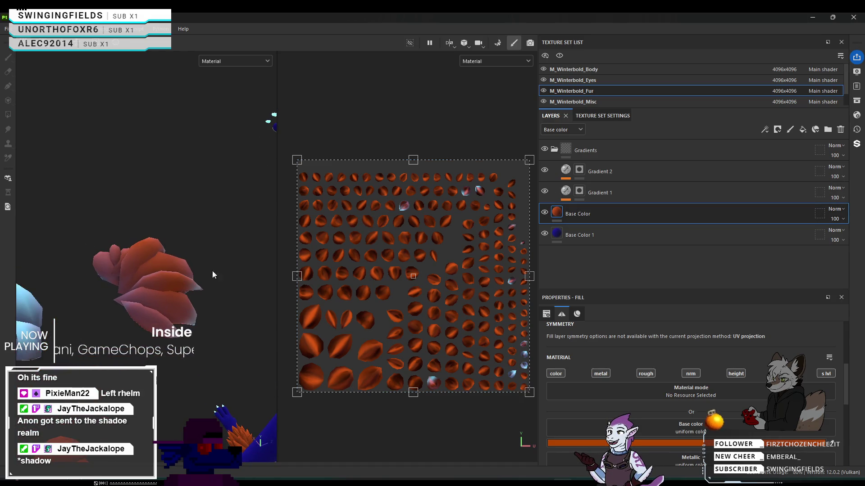
pyautogui.click(778, 130)
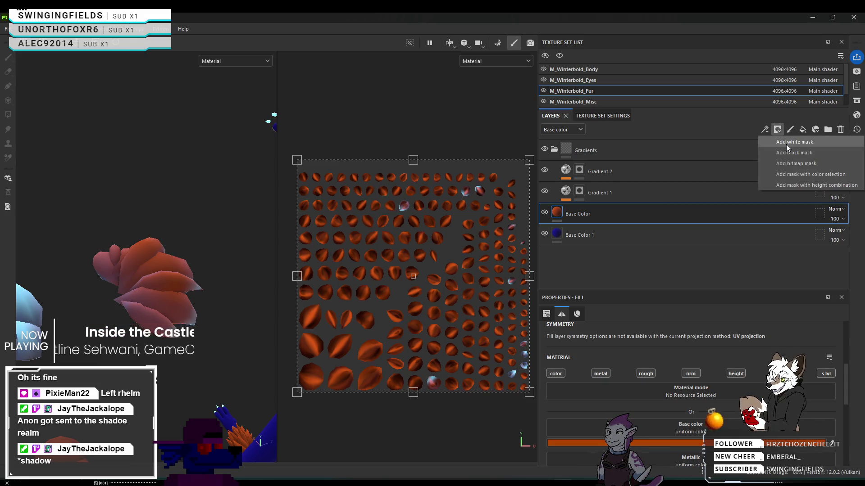
pyautogui.click(785, 145)
pyautogui.click(619, 231)
pyautogui.click(778, 130)
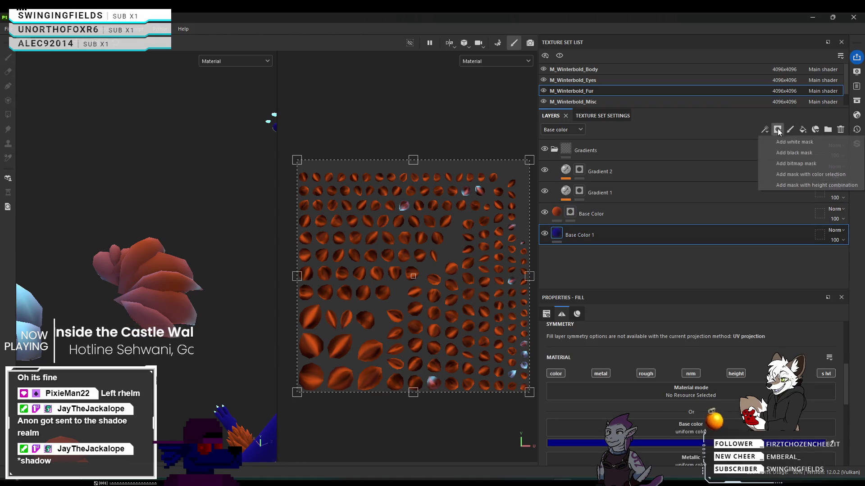
pyautogui.click(782, 141)
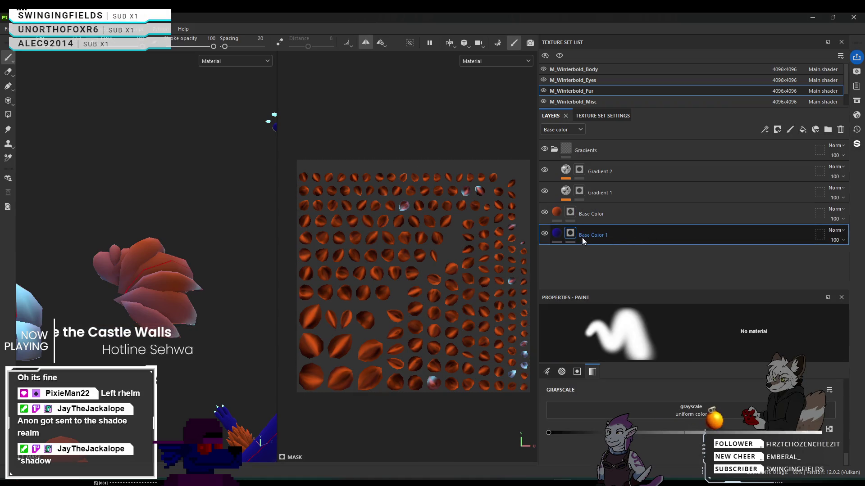
# On Base Color's mask, paint a fur piece's pinkish tip blue.
pyautogui.click(568, 214)
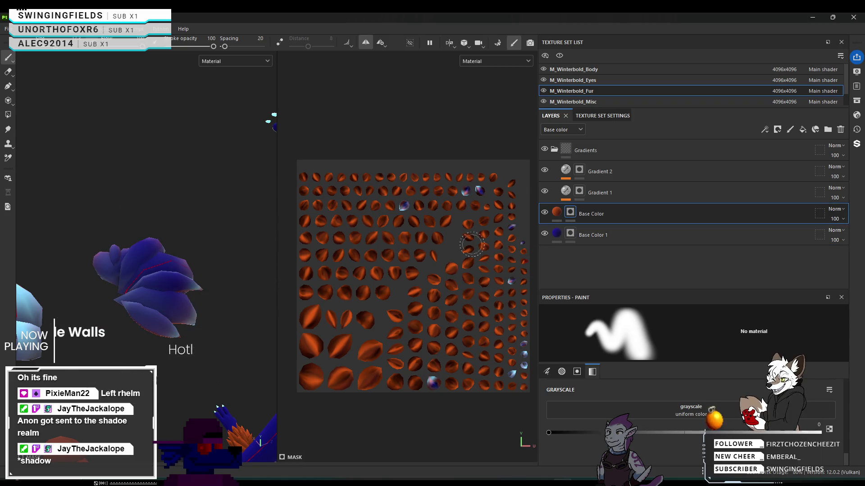
pyautogui.moveTo(181, 153)
pyautogui.keyDown('alt'); pyautogui.mouseDown()
pyautogui.moveTo(153, 162)
pyautogui.moveTo(163, 174)
pyautogui.mouseUp(); pyautogui.keyUp('alt')
pyautogui.scroll(-3, 164, 174)
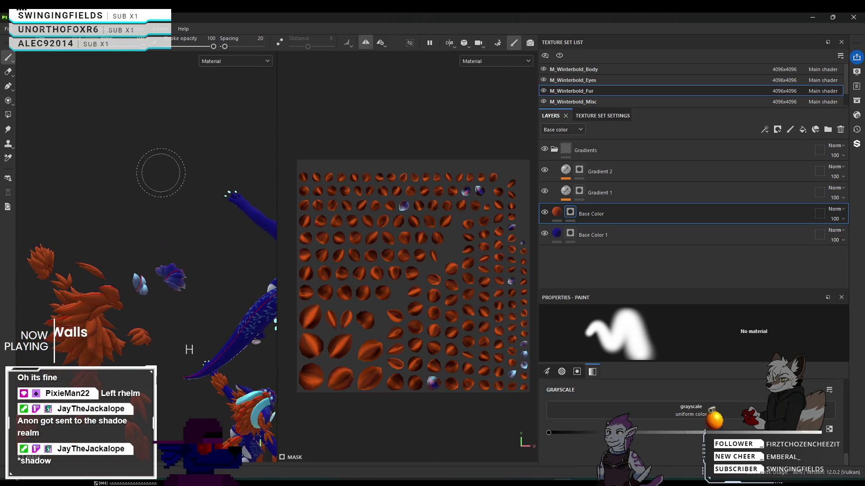
pyautogui.moveTo(119, 129)
pyautogui.keyDown('alt'); pyautogui.mouseDown()
pyautogui.moveTo(116, 179)
pyautogui.moveTo(149, 234)
pyautogui.moveTo(180, 212)
pyautogui.moveTo(168, 197)
pyautogui.moveTo(79, 206)
pyautogui.moveTo(119, 203)
pyautogui.mouseUp(); pyautogui.keyUp('alt')
pyautogui.keyDown('alt'); pyautogui.moveTo(179, 346); pyautogui.dragTo(207, 314); pyautogui.keyUp('alt')
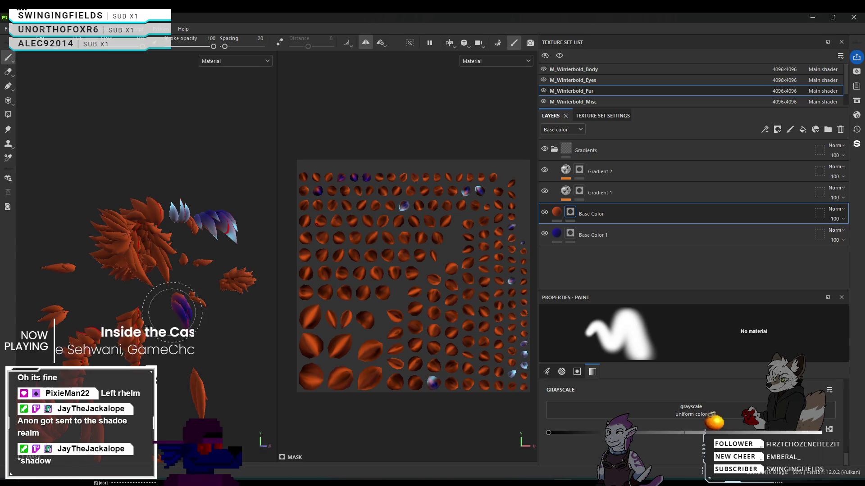
pyautogui.scroll(5, 173, 312)
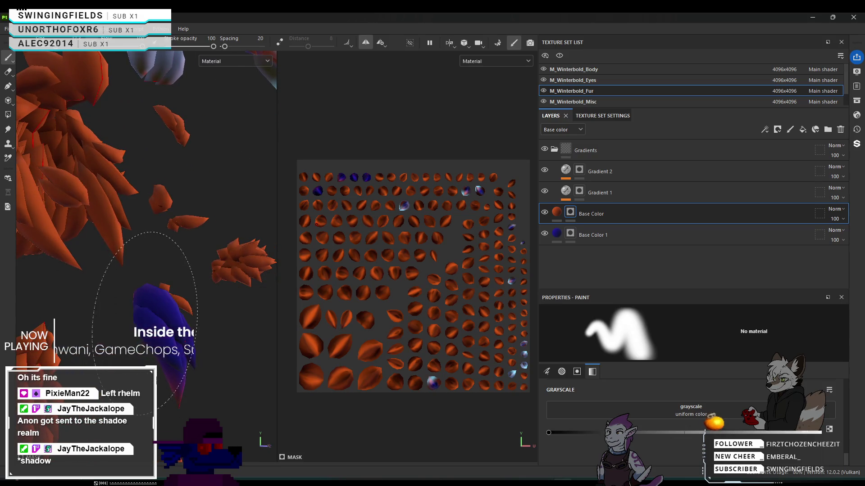
pyautogui.moveTo(183, 327)
pyautogui.keyDown('alt'); pyautogui.mouseDown()
pyautogui.moveTo(163, 297)
pyautogui.moveTo(151, 310)
pyautogui.mouseUp(); pyautogui.keyUp('alt')
pyautogui.moveTo(127, 356)
pyautogui.keyDown('alt'); pyautogui.mouseDown()
pyautogui.moveTo(226, 370)
pyautogui.moveTo(176, 298)
pyautogui.moveTo(127, 266)
pyautogui.mouseUp(); pyautogui.keyUp('alt')
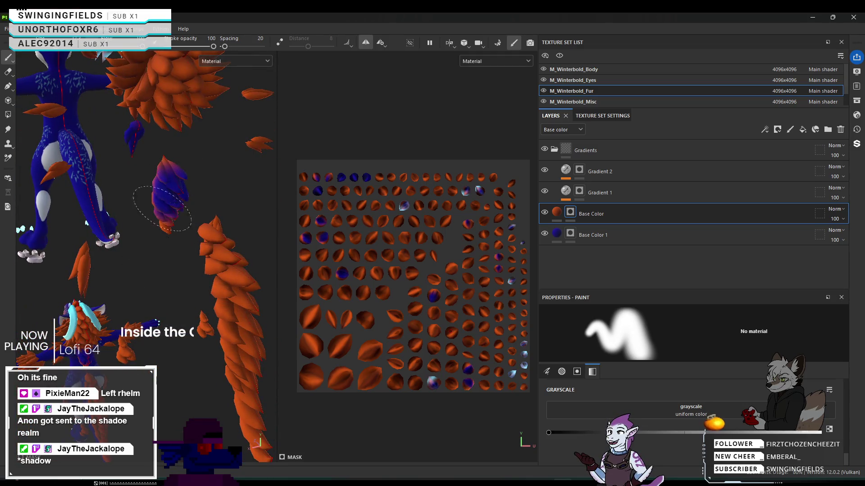
pyautogui.moveTo(183, 230); pyautogui.dragTo(168, 169)
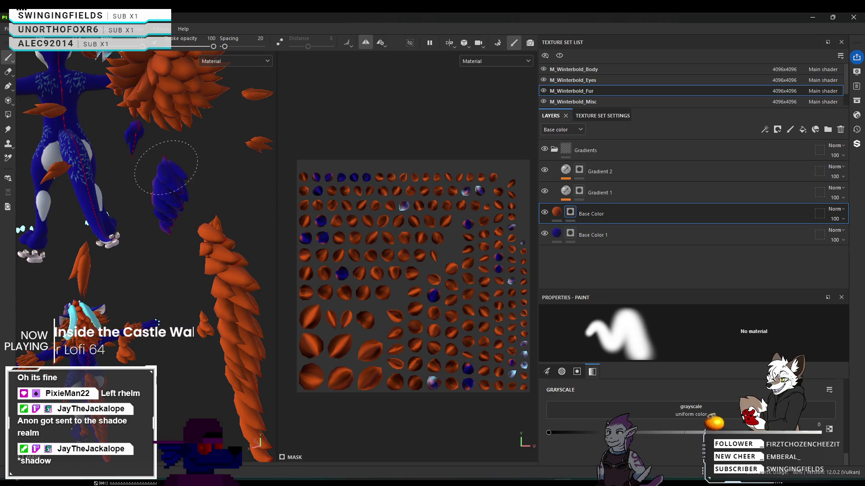
# Enlarge the brush and orbit around the model toward the tail fur.
pyautogui.moveTo(171, 198)
pyautogui.keyDown('alt'); pyautogui.mouseDown()
pyautogui.moveTo(239, 195)
pyautogui.moveTo(155, 197)
pyautogui.mouseUp(); pyautogui.keyUp('alt')
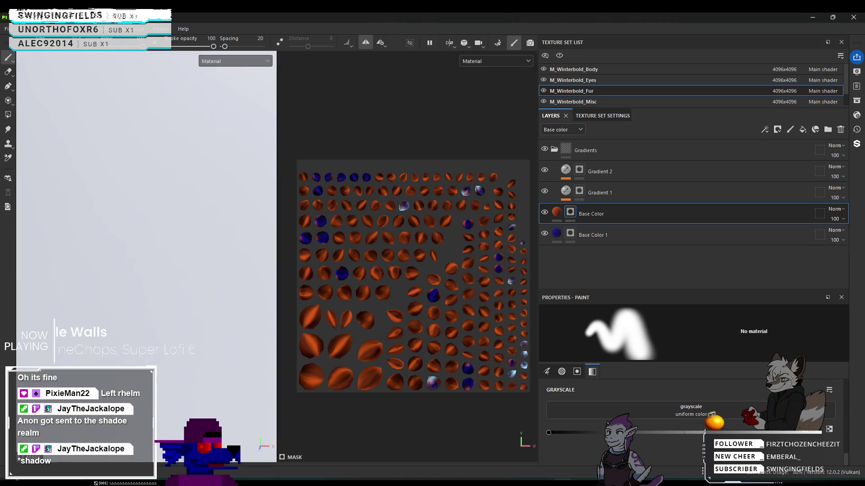
pyautogui.moveTo(151, 271)
pyautogui.keyDown('alt'); pyautogui.mouseDown()
pyautogui.moveTo(277, 215)
pyautogui.moveTo(216, 231)
pyautogui.mouseUp(); pyautogui.keyUp('alt')
pyautogui.scroll(5, 180, 166)
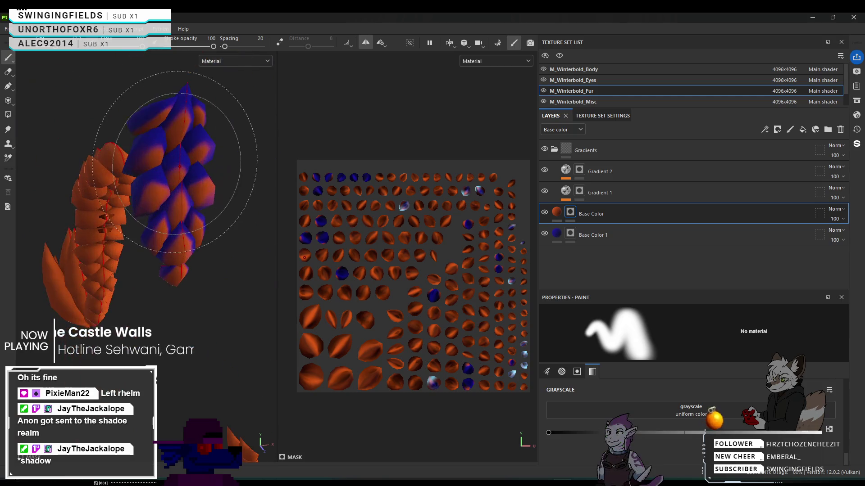
pyautogui.press(']')
pyautogui.press(']')
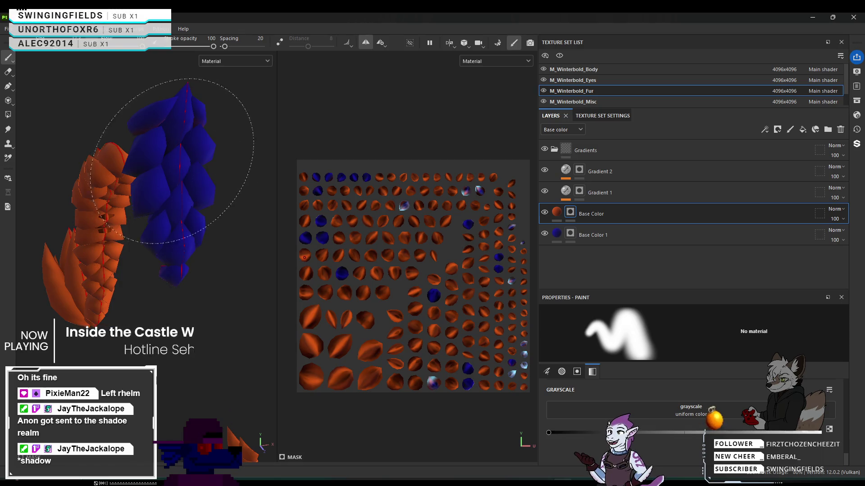
pyautogui.moveTo(173, 163)
pyautogui.keyDown('alt'); pyautogui.mouseDown()
pyautogui.moveTo(134, 170)
pyautogui.moveTo(59, 162)
pyautogui.moveTo(180, 183)
pyautogui.moveTo(128, 181)
pyautogui.moveTo(127, 94)
pyautogui.mouseUp(); pyautogui.keyUp('alt')
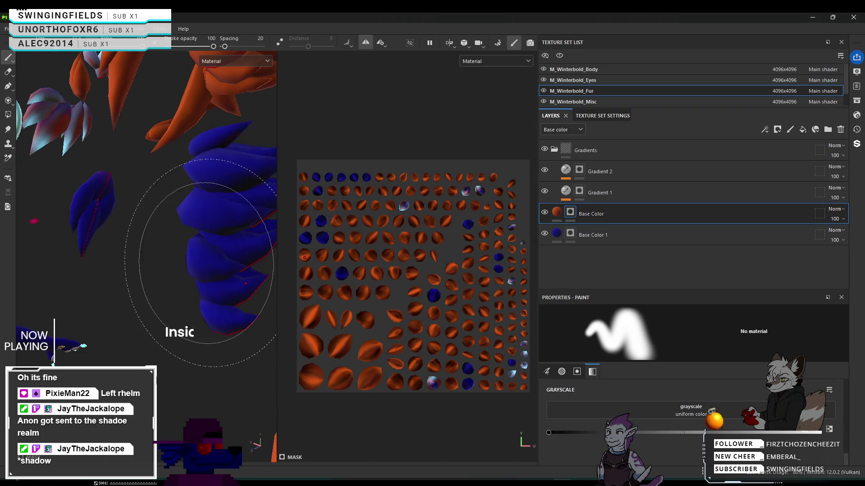
pyautogui.moveTo(186, 249)
pyautogui.keyDown('alt'); pyautogui.mouseDown()
pyautogui.moveTo(154, 306)
pyautogui.moveTo(132, 315)
pyautogui.mouseUp(); pyautogui.keyUp('alt')
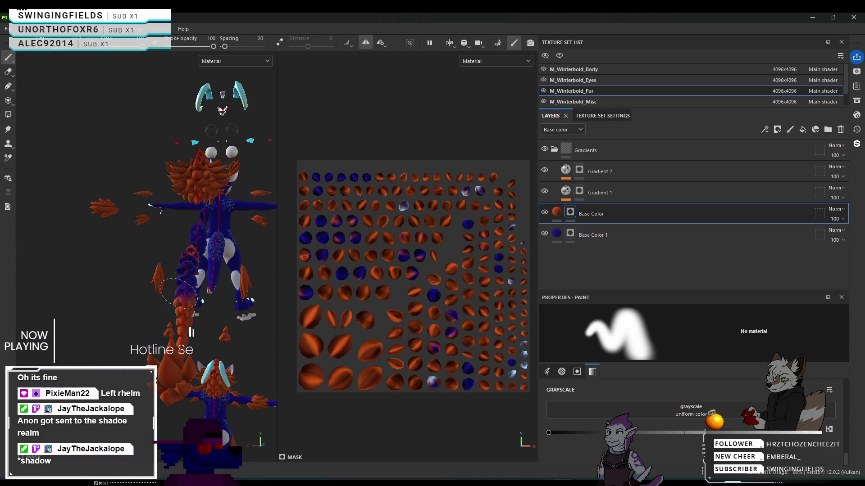
pyautogui.scroll(5, 123, 320)
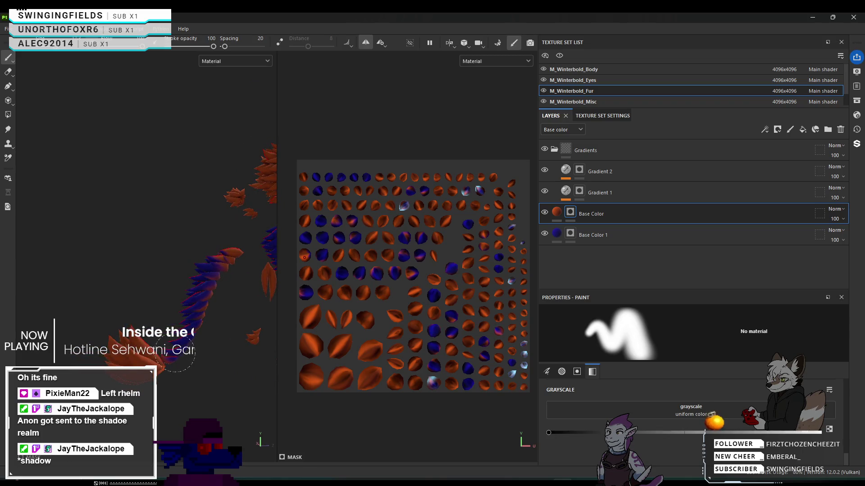
pyautogui.scroll(5, 176, 363)
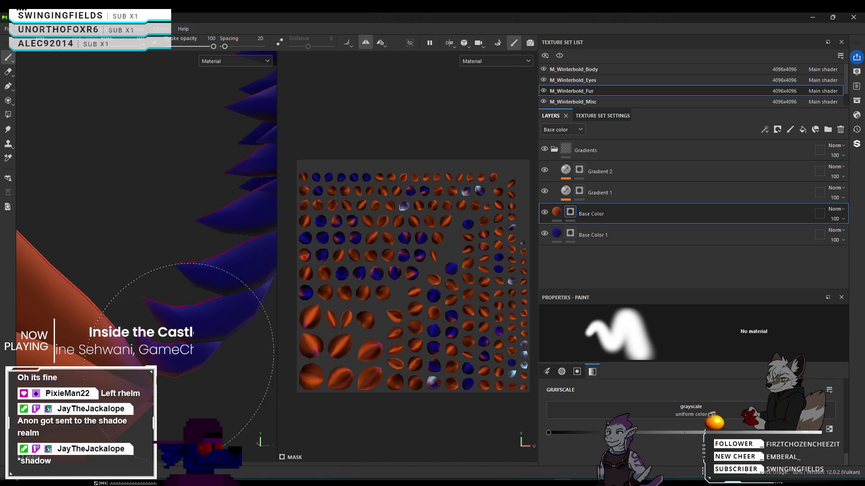
pyautogui.scroll(-5, 183, 315)
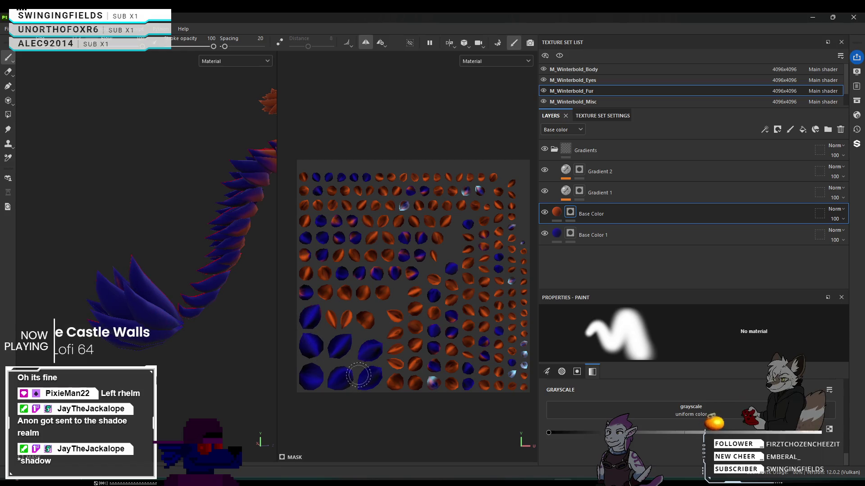
pyautogui.keyDown('alt'); pyautogui.moveTo(113, 311); pyautogui.dragTo(75, 291); pyautogui.keyUp('alt')
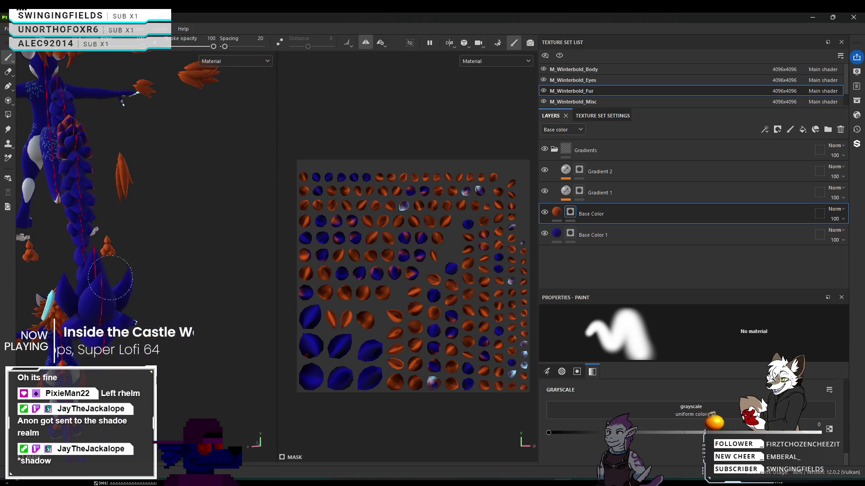
# Paint the upper tail segments blue and the orange fur tips purple.
pyautogui.moveTo(108, 335)
pyautogui.keyDown('alt'); pyautogui.mouseDown()
pyautogui.moveTo(180, 311)
pyautogui.moveTo(346, 300)
pyautogui.moveTo(320, 321)
pyautogui.mouseUp(); pyautogui.keyUp('alt')
pyautogui.moveTo(184, 130); pyautogui.dragTo(175, 244)
pyautogui.moveTo(163, 281)
pyautogui.mouseDown()
pyautogui.moveTo(170, 288)
pyautogui.moveTo(203, 247)
pyautogui.moveTo(176, 284)
pyautogui.moveTo(140, 265)
pyautogui.moveTo(129, 246)
pyautogui.mouseUp()
pyautogui.keyDown('alt'); pyautogui.moveTo(128, 245); pyautogui.dragTo(124, 239, button='middle'); pyautogui.keyUp('alt')
pyautogui.moveTo(124, 239)
pyautogui.keyDown('alt'); pyautogui.mouseDown()
pyautogui.moveTo(58, 193)
pyautogui.moveTo(112, 315)
pyautogui.moveTo(231, 363)
pyautogui.moveTo(162, 360)
pyautogui.mouseUp(); pyautogui.keyUp('alt')
pyautogui.moveTo(76, 227)
pyautogui.mouseDown()
pyautogui.moveTo(63, 252)
pyautogui.moveTo(126, 189)
pyautogui.moveTo(180, 170)
pyautogui.mouseUp()
# Orbit to a three-quarter view of the body and paint an orange fur clump blue.
pyautogui.keyDown('alt'); pyautogui.moveTo(162, 203); pyautogui.dragTo(120, 185); pyautogui.keyUp('alt')
pyautogui.scroll(5, 120, 185)
pyautogui.scroll(-5, 252, 219)
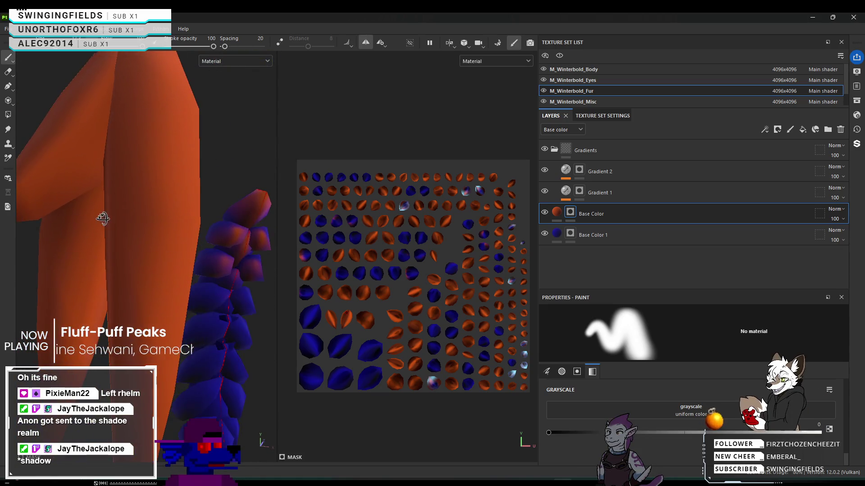
pyautogui.moveTo(279, 216)
pyautogui.keyDown('alt'); pyautogui.mouseDown()
pyautogui.moveTo(154, 199)
pyautogui.moveTo(187, 224)
pyautogui.mouseUp(); pyautogui.keyUp('alt')
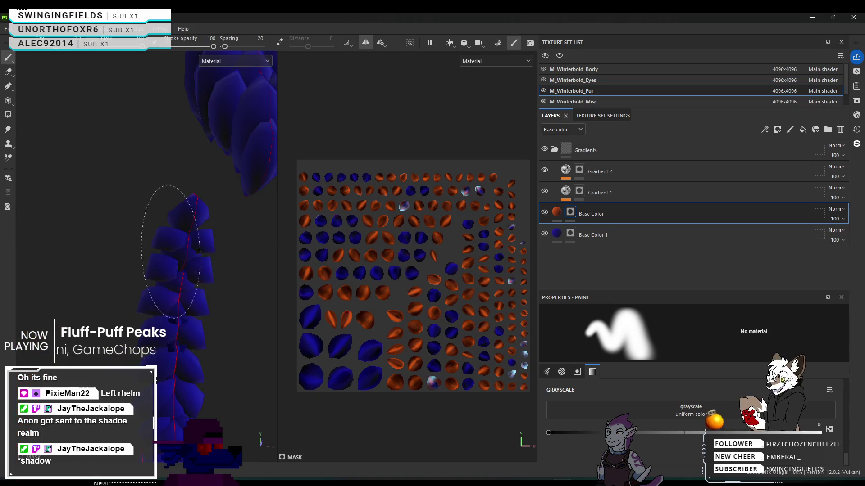
pyautogui.moveTo(176, 239)
pyautogui.keyDown('alt'); pyautogui.mouseDown()
pyautogui.moveTo(202, 286)
pyautogui.moveTo(217, 351)
pyautogui.mouseUp(); pyautogui.keyUp('alt')
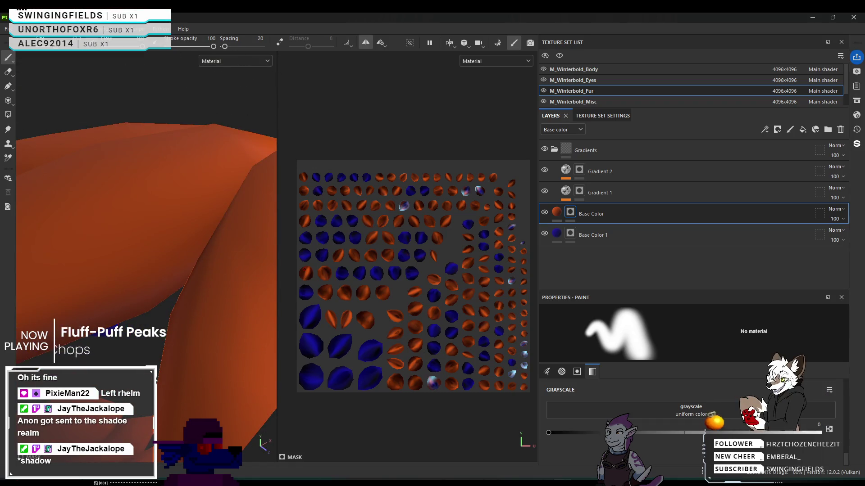
pyautogui.moveTo(217, 350)
pyautogui.keyDown('alt'); pyautogui.mouseDown()
pyautogui.moveTo(59, 174)
pyautogui.moveTo(67, 154)
pyautogui.moveTo(97, 152)
pyautogui.moveTo(189, 244)
pyautogui.moveTo(218, 228)
pyautogui.moveTo(151, 177)
pyautogui.moveTo(189, 305)
pyautogui.moveTo(174, 248)
pyautogui.mouseUp(); pyautogui.keyUp('alt')
pyautogui.scroll(-10, 175, 248)
pyautogui.scroll(10, 186, 307)
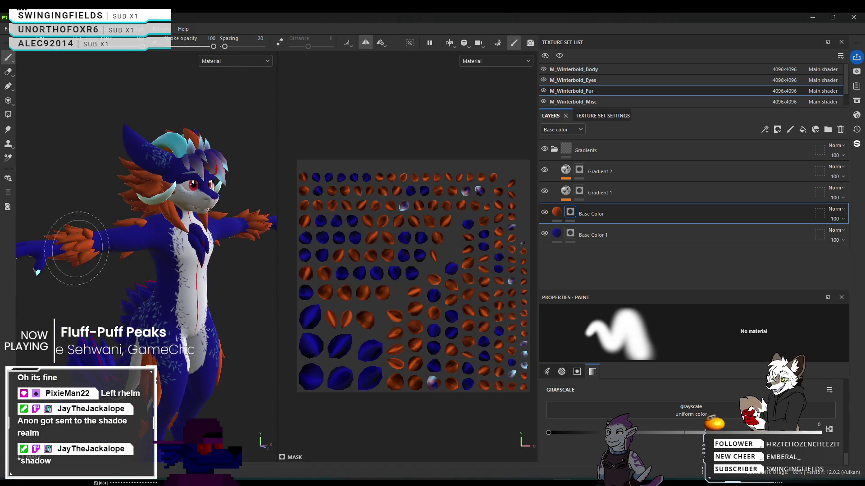
pyautogui.moveTo(187, 281)
pyautogui.keyDown('alt'); pyautogui.mouseDown()
pyautogui.moveTo(110, 241)
pyautogui.moveTo(80, 271)
pyautogui.moveTo(28, 262)
pyautogui.moveTo(201, 298)
pyautogui.moveTo(241, 298)
pyautogui.moveTo(305, 275)
pyautogui.moveTo(333, 290)
pyautogui.moveTo(216, 309)
pyautogui.mouseUp(); pyautogui.keyUp('alt')
pyautogui.moveTo(157, 299)
pyautogui.keyDown('alt'); pyautogui.mouseDown()
pyautogui.moveTo(175, 288)
pyautogui.moveTo(171, 243)
pyautogui.moveTo(115, 203)
pyautogui.moveTo(156, 193)
pyautogui.moveTo(256, 234)
pyautogui.moveTo(233, 224)
pyautogui.moveTo(155, 228)
pyautogui.mouseUp(); pyautogui.keyUp('alt')
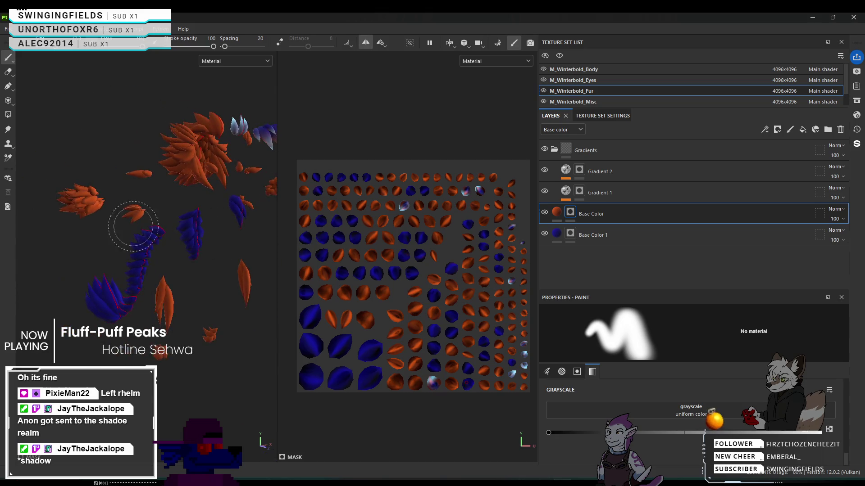
pyautogui.moveTo(77, 200); pyautogui.dragTo(124, 212)
# Orbit around the character's back and body to inspect the orange fur clumps.
pyautogui.keyDown('alt'); pyautogui.moveTo(65, 201); pyautogui.dragTo(145, 232); pyautogui.keyUp('alt')
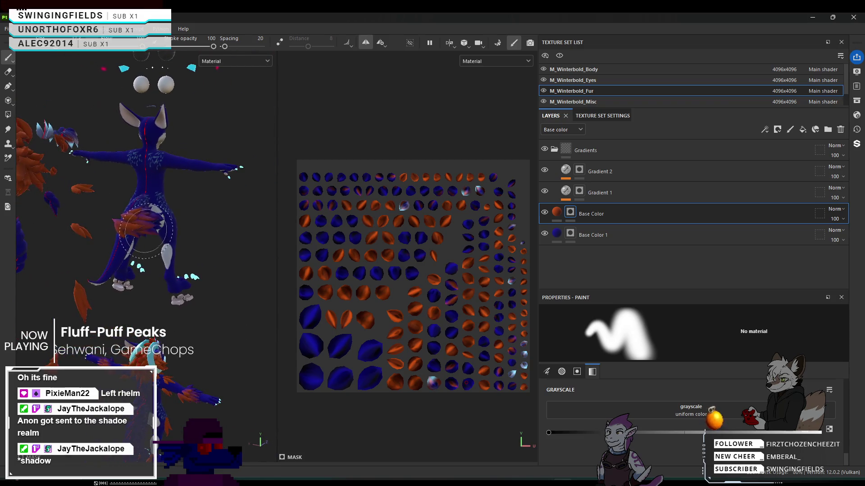
pyautogui.scroll(5, 127, 229)
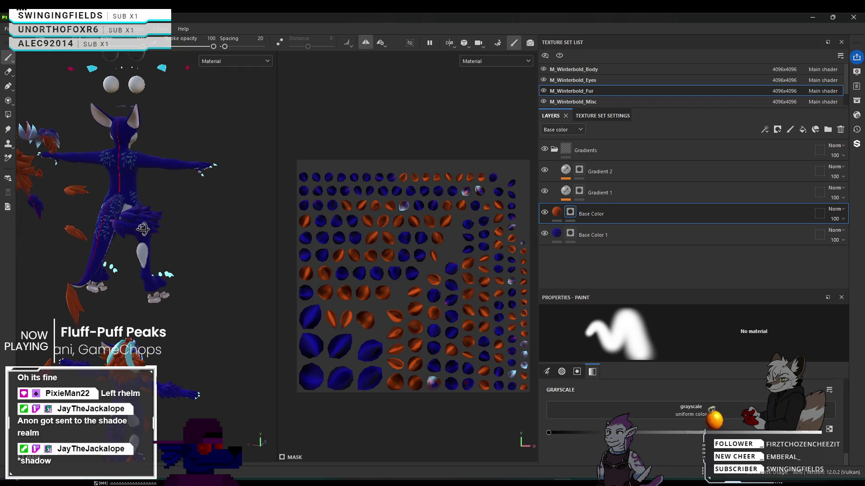
pyautogui.moveTo(128, 229)
pyautogui.keyDown('alt'); pyautogui.mouseDown()
pyautogui.moveTo(183, 252)
pyautogui.moveTo(59, 245)
pyautogui.mouseUp(); pyautogui.keyUp('alt')
pyautogui.scroll(5, 135, 226)
pyautogui.moveTo(118, 290)
pyautogui.keyDown('alt'); pyautogui.mouseDown()
pyautogui.moveTo(164, 289)
pyautogui.moveTo(81, 283)
pyautogui.mouseUp(); pyautogui.keyUp('alt')
pyautogui.moveTo(192, 306)
pyautogui.keyDown('alt'); pyautogui.mouseDown()
pyautogui.moveTo(123, 248)
pyautogui.moveTo(142, 347)
pyautogui.moveTo(162, 365)
pyautogui.moveTo(184, 360)
pyautogui.mouseUp(); pyautogui.keyUp('alt')
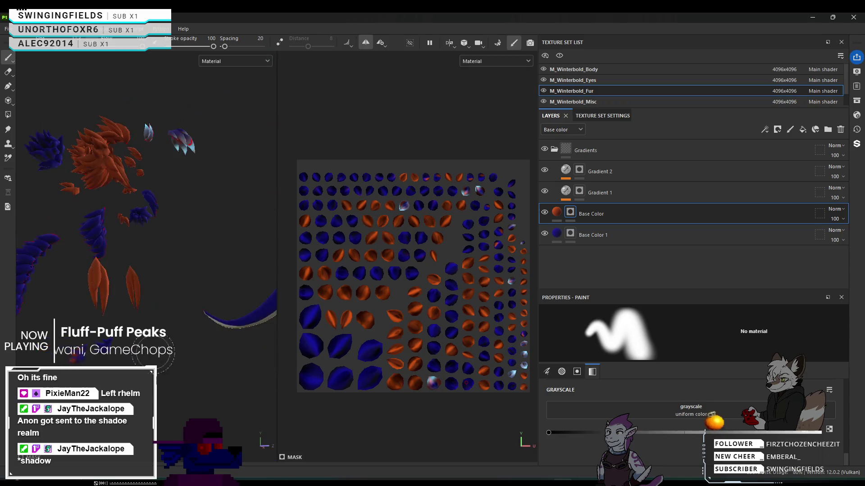
pyautogui.moveTo(79, 349)
pyautogui.keyDown('alt'); pyautogui.mouseDown()
pyautogui.moveTo(164, 373)
pyautogui.moveTo(160, 306)
pyautogui.mouseUp(); pyautogui.keyUp('alt')
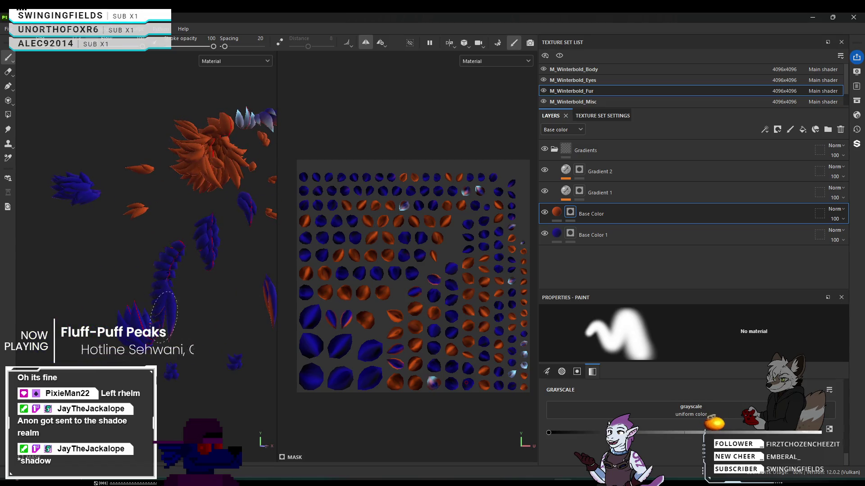
# Keep orbiting the fur cards, then frame the head's cyan, orange and blue fur.
pyautogui.moveTo(166, 282)
pyautogui.keyDown('alt'); pyautogui.mouseDown()
pyautogui.moveTo(68, 299)
pyautogui.moveTo(83, 306)
pyautogui.mouseUp(); pyautogui.keyUp('alt')
pyautogui.keyDown('alt'); pyautogui.moveTo(174, 313); pyautogui.dragTo(163, 307); pyautogui.keyUp('alt')
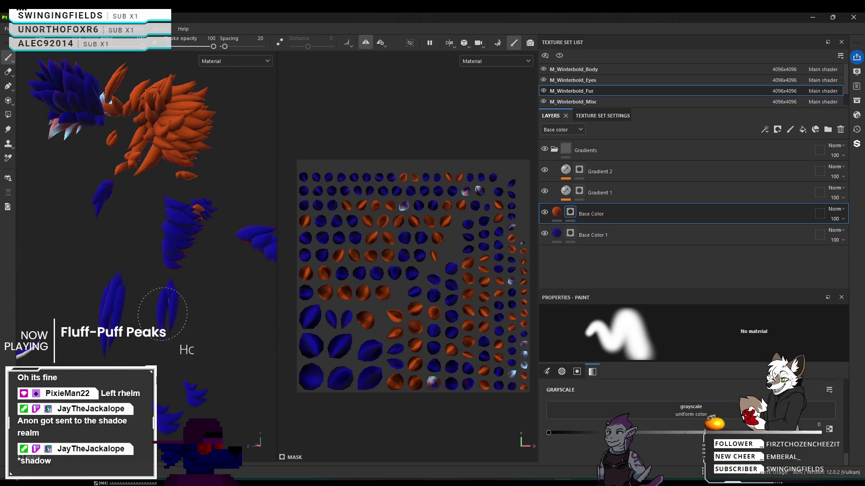
pyautogui.moveTo(160, 299)
pyautogui.keyDown('alt'); pyautogui.mouseDown()
pyautogui.moveTo(117, 337)
pyautogui.moveTo(276, 257)
pyautogui.moveTo(189, 306)
pyautogui.mouseUp(); pyautogui.keyUp('alt')
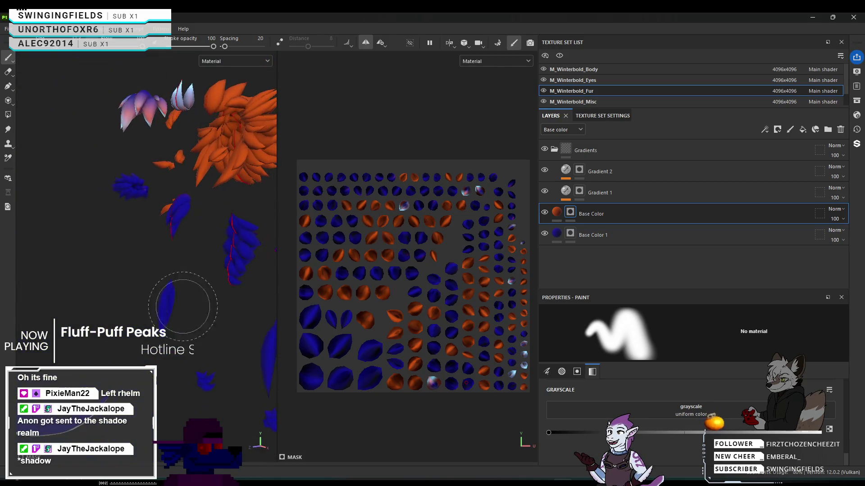
pyautogui.keyDown('alt'); pyautogui.moveTo(133, 296); pyautogui.dragTo(90, 253); pyautogui.keyUp('alt')
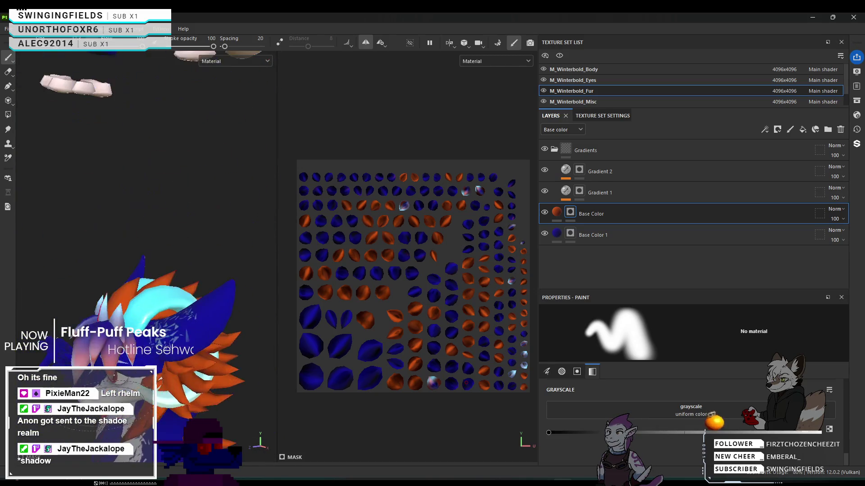
pyautogui.moveTo(190, 383)
pyautogui.keyDown('alt'); pyautogui.mouseDown()
pyautogui.moveTo(135, 343)
pyautogui.moveTo(146, 330)
pyautogui.moveTo(97, 241)
pyautogui.moveTo(188, 332)
pyautogui.mouseUp(); pyautogui.keyUp('alt')
pyautogui.scroll(5, 157, 251)
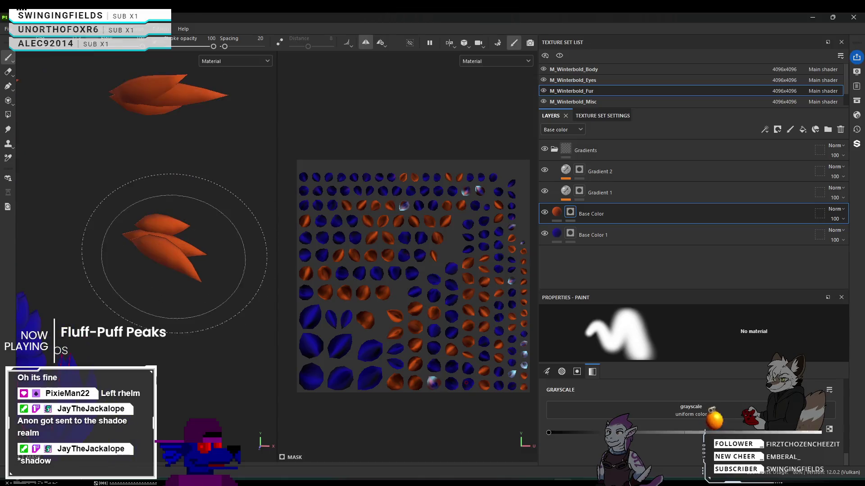
pyautogui.keyDown('alt'); pyautogui.moveTo(157, 251); pyautogui.dragTo(297, 235); pyautogui.keyUp('alt')
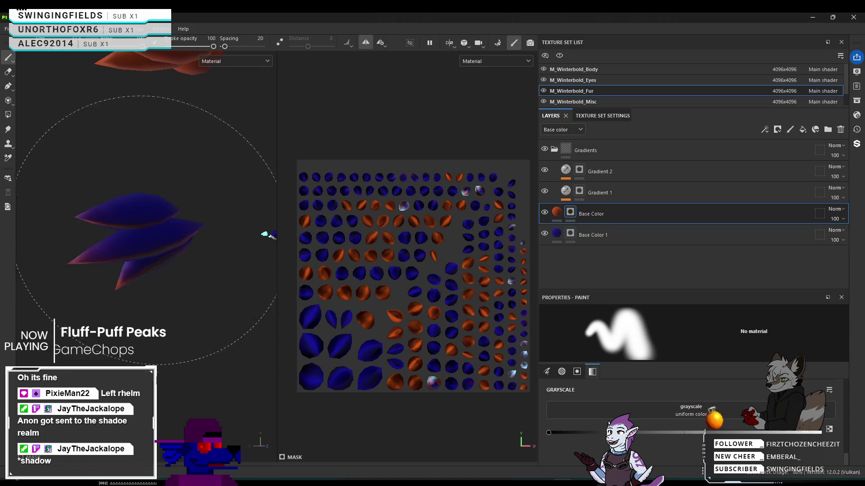
pyautogui.moveTo(270, 234)
pyautogui.keyDown('alt'); pyautogui.mouseDown()
pyautogui.moveTo(203, 319)
pyautogui.moveTo(159, 147)
pyautogui.moveTo(171, 148)
pyautogui.mouseUp(); pyautogui.keyUp('alt')
pyautogui.moveTo(122, 199)
pyautogui.keyDown('alt'); pyautogui.mouseDown()
pyautogui.moveTo(221, 141)
pyautogui.moveTo(231, 72)
pyautogui.moveTo(128, 182)
pyautogui.moveTo(149, 212)
pyautogui.mouseUp(); pyautogui.keyUp('alt')
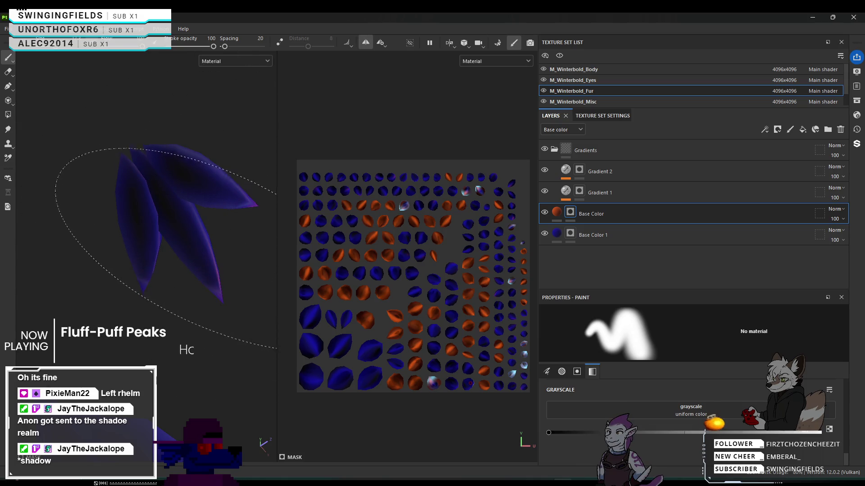
pyautogui.keyDown('alt'); pyautogui.moveTo(157, 238); pyautogui.dragTo(151, 212); pyautogui.keyUp('alt')
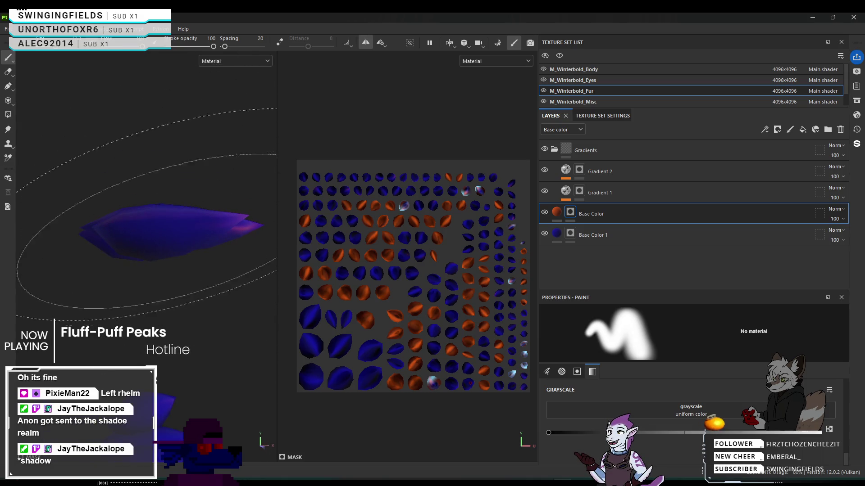
pyautogui.scroll(5, 104, 250)
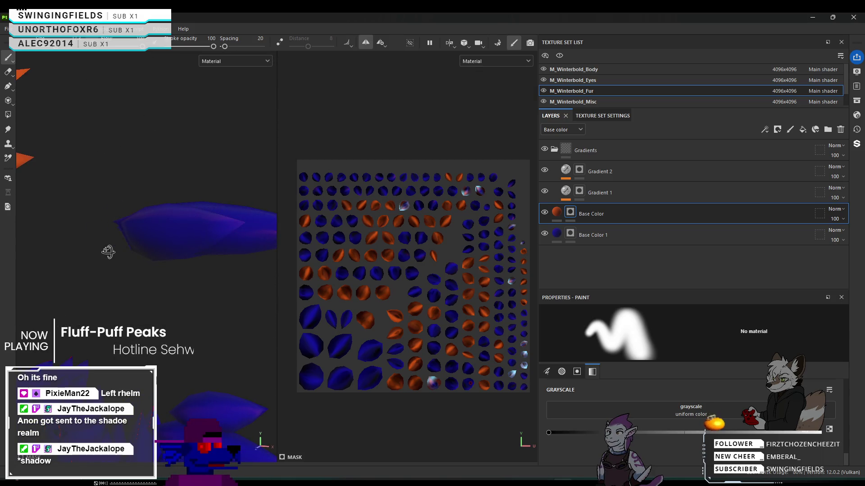
pyautogui.scroll(-3, 207, 241)
pyautogui.moveTo(196, 232)
pyautogui.keyDown('alt'); pyautogui.mouseDown()
pyautogui.moveTo(212, 242)
pyautogui.moveTo(43, 249)
pyautogui.moveTo(119, 191)
pyautogui.moveTo(121, 359)
pyautogui.moveTo(176, 330)
pyautogui.mouseUp(); pyautogui.keyUp('alt')
pyautogui.moveTo(180, 369)
pyautogui.keyDown('alt'); pyautogui.mouseDown()
pyautogui.moveTo(132, 220)
pyautogui.moveTo(176, 282)
pyautogui.moveTo(357, 374)
pyautogui.moveTo(358, 358)
pyautogui.moveTo(331, 356)
pyautogui.moveTo(373, 355)
pyautogui.moveTo(207, 382)
pyautogui.mouseUp(); pyautogui.keyUp('alt')
pyautogui.moveTo(164, 295)
pyautogui.keyDown('alt'); pyautogui.mouseDown()
pyautogui.moveTo(190, 302)
pyautogui.moveTo(273, 191)
pyautogui.moveTo(228, 195)
pyautogui.mouseUp(); pyautogui.keyUp('alt')
pyautogui.keyDown('alt'); pyautogui.moveTo(228, 195); pyautogui.dragTo(125, 349, button='right'); pyautogui.keyUp('alt')
pyautogui.scroll(10, 247, 240)
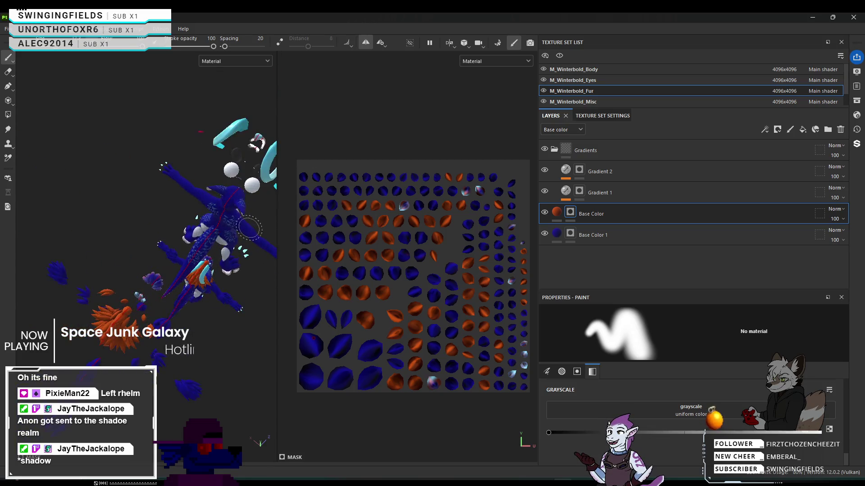
pyautogui.keyDown('alt'); pyautogui.moveTo(208, 264); pyautogui.dragTo(201, 259); pyautogui.keyUp('alt')
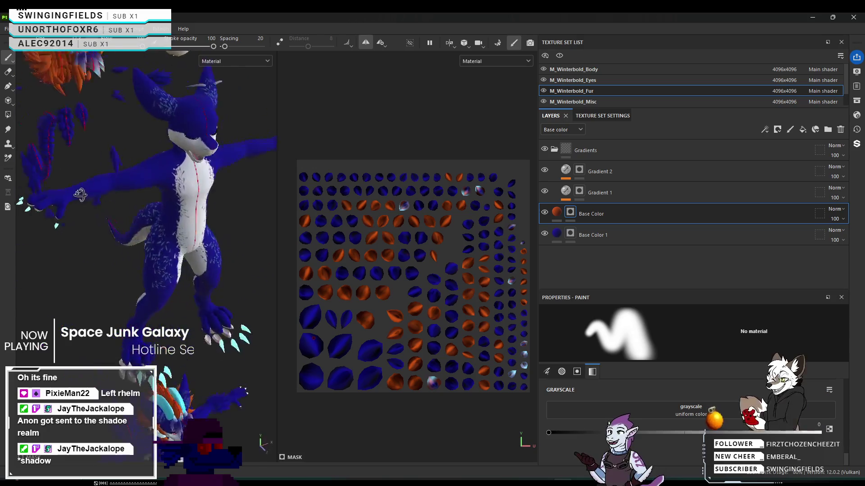
pyautogui.keyDown('alt'); pyautogui.moveTo(201, 259); pyautogui.dragTo(193, 148, button='middle'); pyautogui.keyUp('alt')
pyautogui.scroll(5, 191, 253)
pyautogui.moveTo(225, 270)
pyautogui.keyDown('alt'); pyautogui.mouseDown()
pyautogui.moveTo(239, 283)
pyautogui.moveTo(247, 269)
pyautogui.moveTo(27, 270)
pyautogui.moveTo(292, 276)
pyautogui.moveTo(247, 270)
pyautogui.moveTo(225, 247)
pyautogui.moveTo(211, 292)
pyautogui.moveTo(146, 337)
pyautogui.moveTo(117, 333)
pyautogui.moveTo(186, 314)
pyautogui.mouseUp(); pyautogui.keyUp('alt')
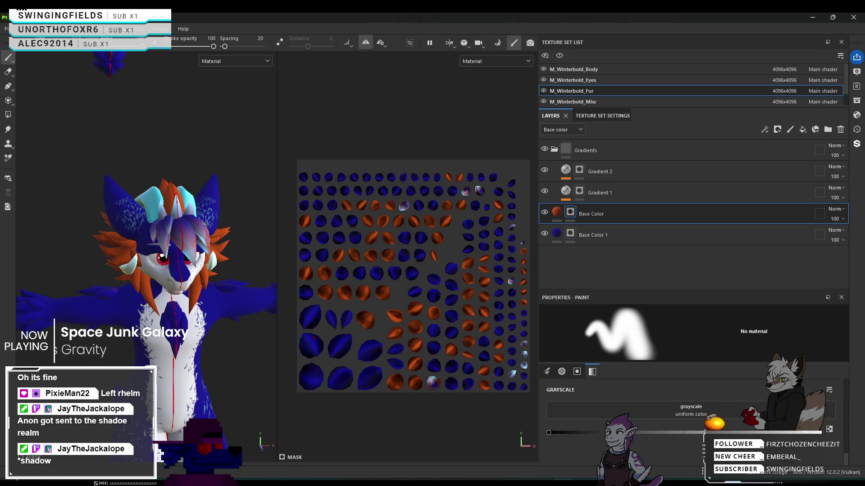
pyautogui.moveTo(186, 314)
pyautogui.keyDown('alt'); pyautogui.mouseDown()
pyautogui.moveTo(197, 275)
pyautogui.moveTo(190, 310)
pyautogui.moveTo(158, 325)
pyautogui.moveTo(245, 313)
pyautogui.moveTo(380, 315)
pyautogui.moveTo(146, 321)
pyautogui.mouseUp(); pyautogui.keyUp('alt')
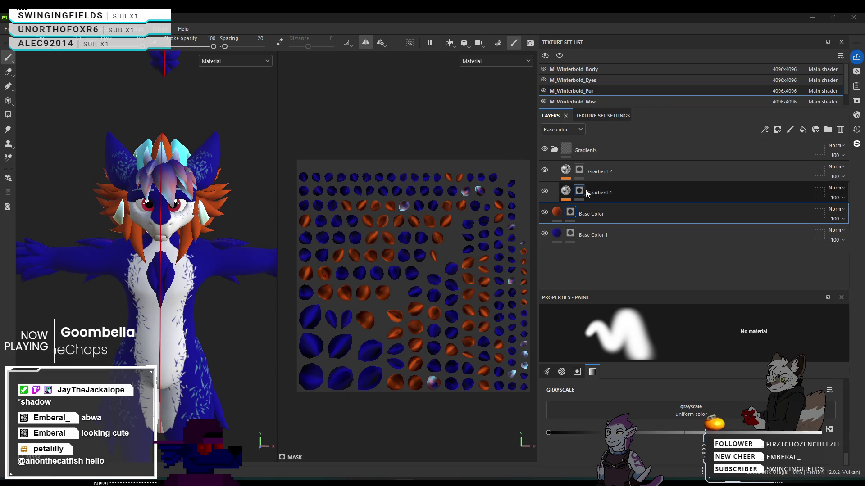
pyautogui.click(624, 71)
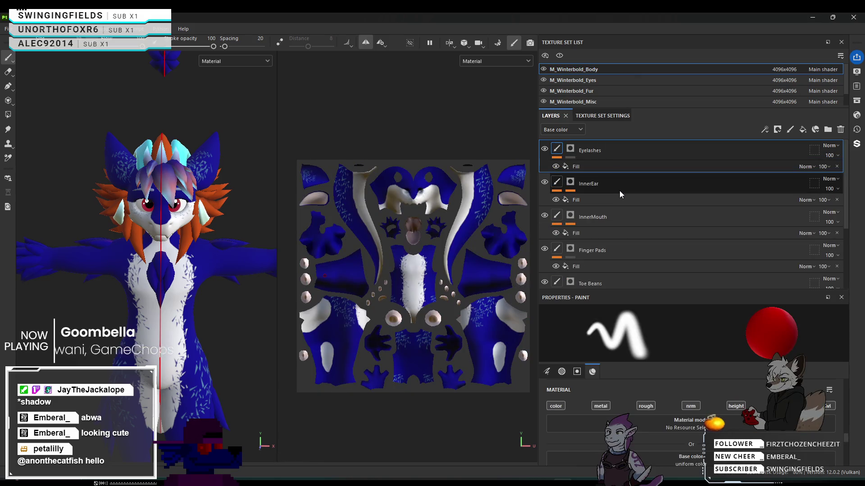
# Orbit and zoom around the Winterbold model to inspect the head and chest from the front and side.
pyautogui.scroll(5, 180, 180)
pyautogui.moveTo(135, 185)
pyautogui.keyDown('alt'); pyautogui.mouseDown()
pyautogui.moveTo(189, 185)
pyautogui.moveTo(114, 161)
pyautogui.moveTo(130, 162)
pyautogui.mouseUp(); pyautogui.keyUp('alt')
pyautogui.keyDown('alt'); pyautogui.moveTo(149, 270); pyautogui.dragTo(152, 137, button='middle'); pyautogui.keyUp('alt')
pyautogui.moveTo(152, 137)
pyautogui.keyDown('alt'); pyautogui.mouseDown()
pyautogui.moveTo(148, 190)
pyautogui.moveTo(163, 202)
pyautogui.moveTo(145, 248)
pyautogui.moveTo(262, 191)
pyautogui.moveTo(146, 225)
pyautogui.mouseUp(); pyautogui.keyUp('alt')
pyautogui.scroll(-5, 145, 248)
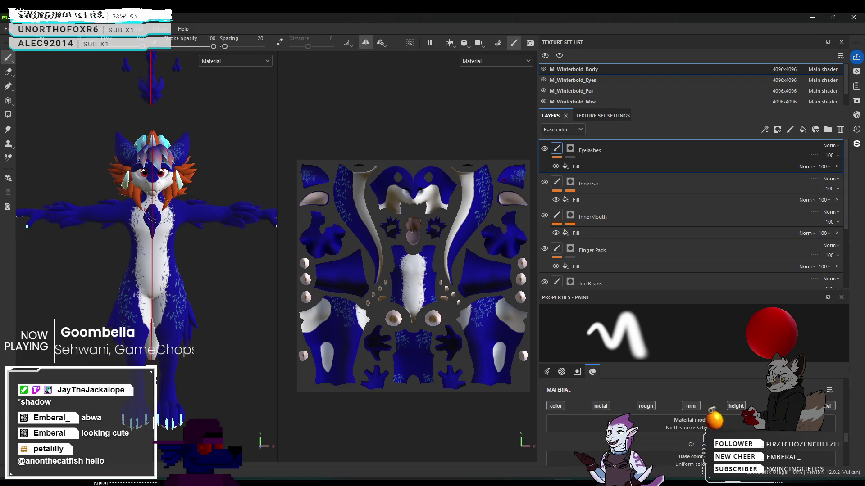
pyautogui.scroll(3, 144, 221)
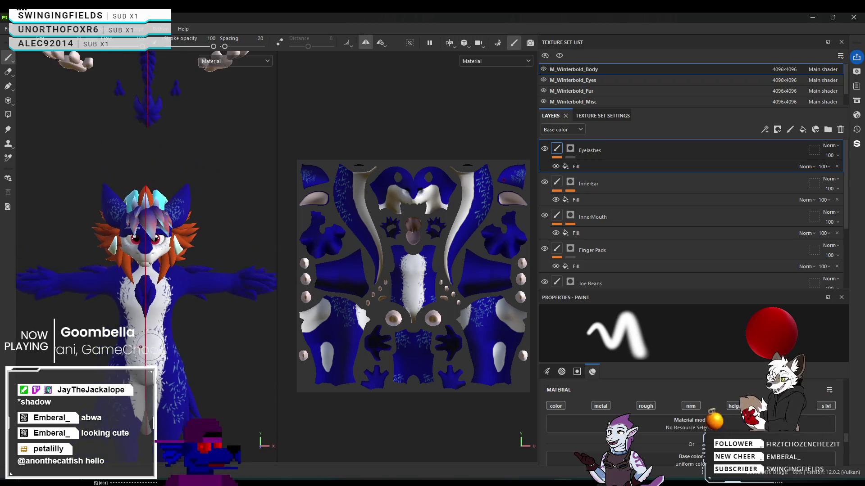
pyautogui.moveTo(144, 221)
pyautogui.keyDown('alt'); pyautogui.mouseDown()
pyautogui.moveTo(218, 254)
pyautogui.moveTo(276, 252)
pyautogui.moveTo(239, 237)
pyautogui.moveTo(194, 250)
pyautogui.moveTo(173, 262)
pyautogui.moveTo(193, 295)
pyautogui.moveTo(100, 285)
pyautogui.moveTo(117, 279)
pyautogui.mouseUp(); pyautogui.keyUp('alt')
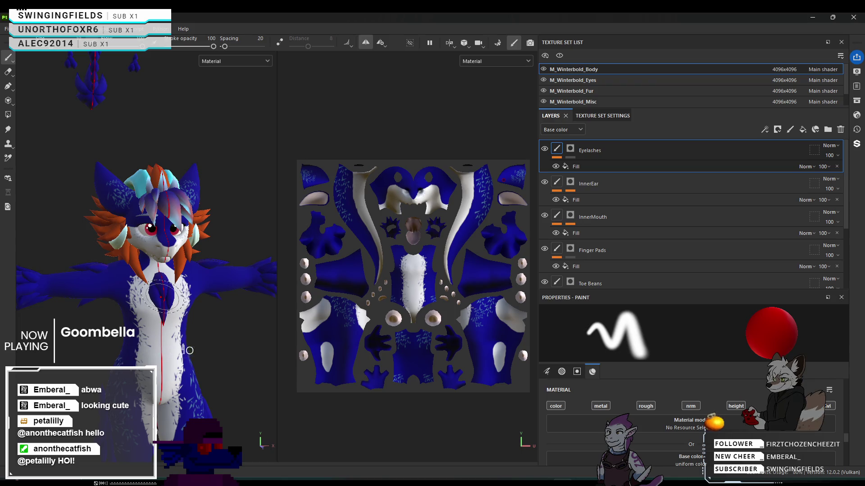
pyautogui.click(655, 93)
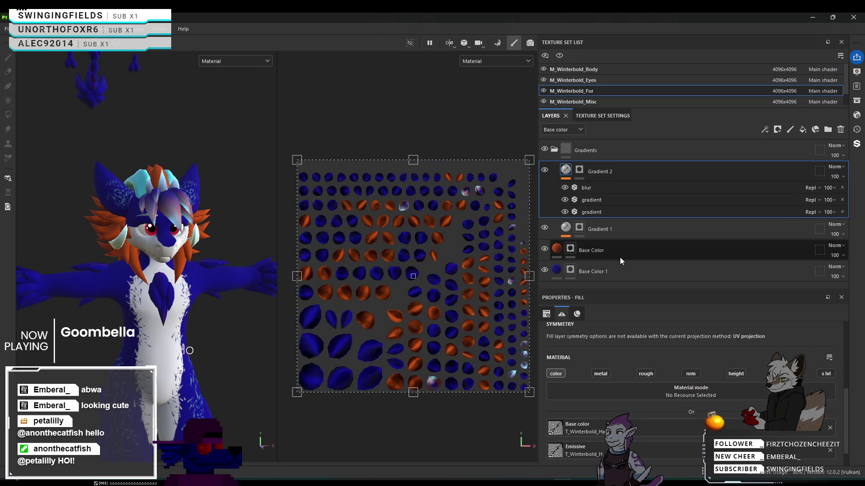
pyautogui.click(571, 252)
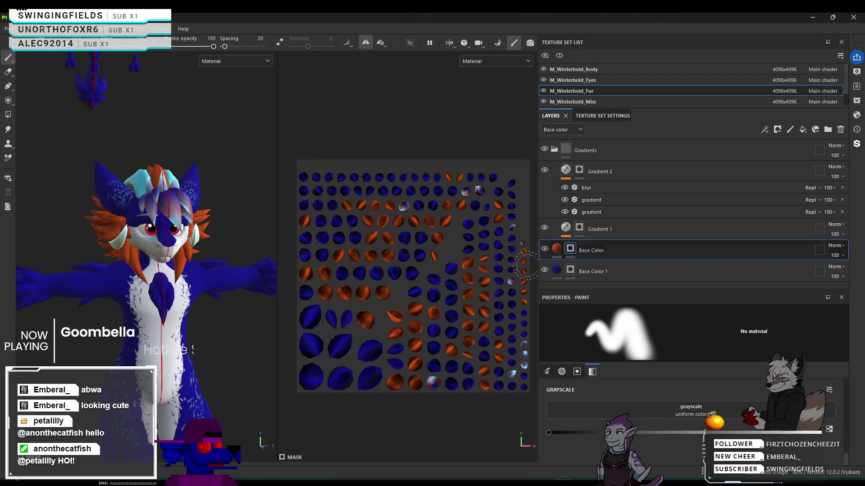
pyautogui.scroll(5, 109, 214)
pyautogui.moveTo(109, 214)
pyautogui.keyDown('alt'); pyautogui.mouseDown()
pyautogui.moveTo(135, 226)
pyautogui.moveTo(222, 226)
pyautogui.moveTo(202, 243)
pyautogui.moveTo(165, 247)
pyautogui.moveTo(178, 209)
pyautogui.moveTo(292, 243)
pyautogui.mouseUp(); pyautogui.keyUp('alt')
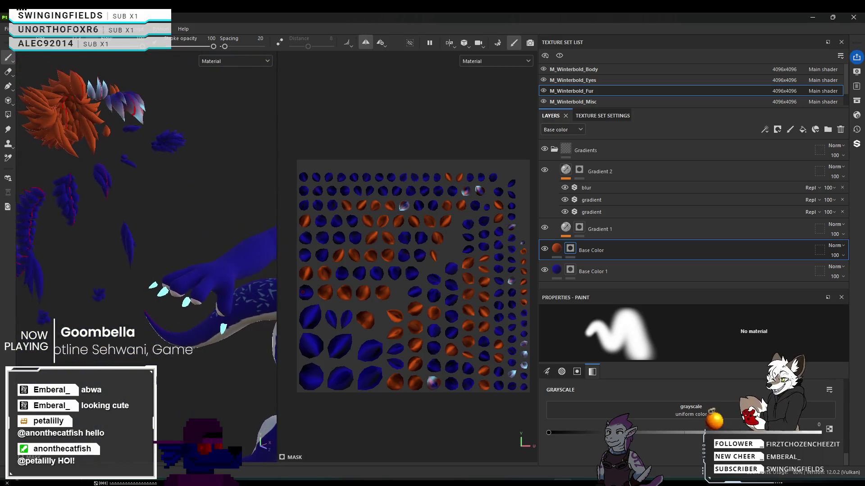
pyautogui.scroll(4, 113, 189)
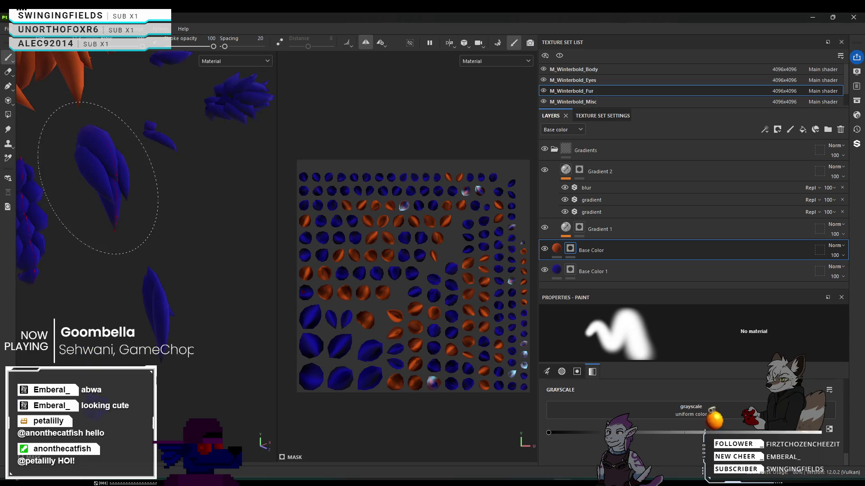
pyautogui.moveTo(88, 174)
pyautogui.keyDown('alt'); pyautogui.mouseDown()
pyautogui.moveTo(386, 164)
pyautogui.moveTo(99, 139)
pyautogui.mouseUp(); pyautogui.keyUp('alt')
pyautogui.moveTo(94, 203)
pyautogui.keyDown('alt'); pyautogui.mouseDown()
pyautogui.moveTo(199, 201)
pyautogui.moveTo(198, 296)
pyautogui.moveTo(96, 154)
pyautogui.mouseUp(); pyautogui.keyUp('alt')
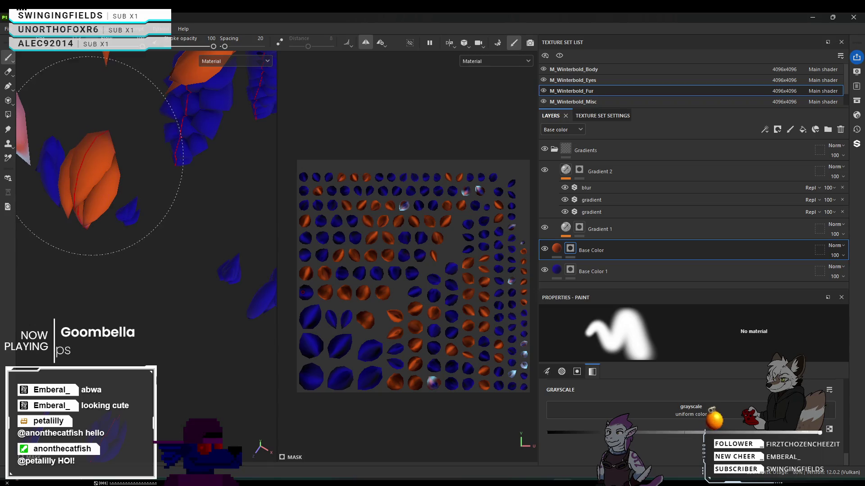
pyautogui.moveTo(89, 173)
pyautogui.keyDown('alt'); pyautogui.mouseDown()
pyautogui.moveTo(101, 183)
pyautogui.moveTo(291, 127)
pyautogui.mouseUp(); pyautogui.keyUp('alt')
pyautogui.moveTo(50, 180)
pyautogui.keyDown('alt'); pyautogui.mouseDown()
pyautogui.moveTo(77, 211)
pyautogui.moveTo(19, 208)
pyautogui.moveTo(54, 193)
pyautogui.mouseUp(); pyautogui.keyUp('alt')
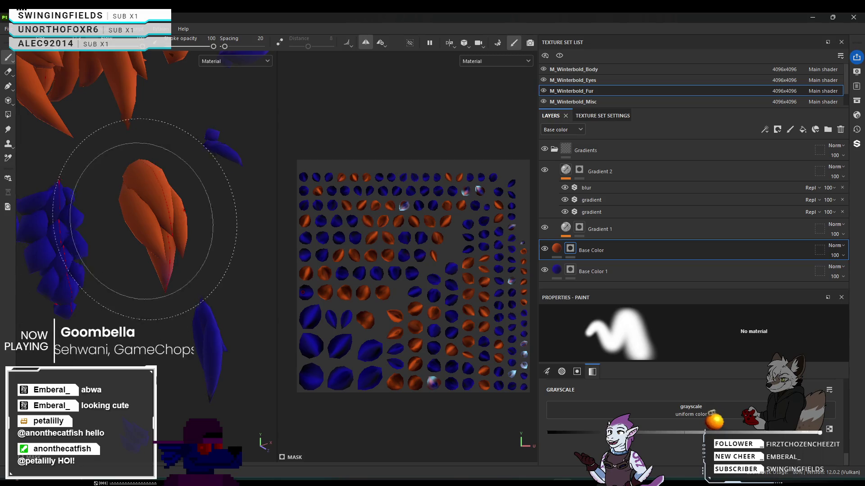
pyautogui.moveTo(146, 225)
pyautogui.keyDown('alt'); pyautogui.mouseDown()
pyautogui.moveTo(242, 223)
pyautogui.moveTo(116, 196)
pyautogui.moveTo(180, 255)
pyautogui.moveTo(106, 251)
pyautogui.mouseUp(); pyautogui.keyUp('alt')
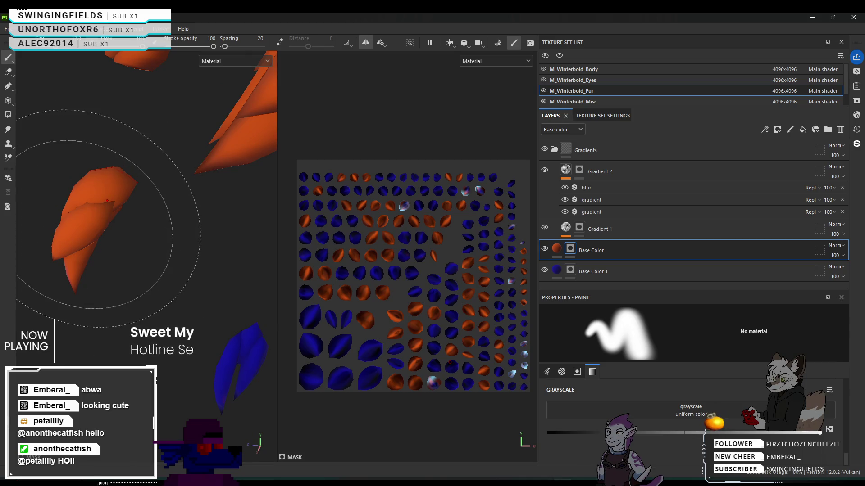
pyautogui.scroll(-10, 107, 200)
pyautogui.scroll(10, 88, 263)
pyautogui.moveTo(88, 264)
pyautogui.keyDown('alt'); pyautogui.mouseDown()
pyautogui.moveTo(231, 253)
pyautogui.moveTo(106, 269)
pyautogui.moveTo(133, 272)
pyautogui.mouseUp(); pyautogui.keyUp('alt')
pyautogui.scroll(6, 95, 282)
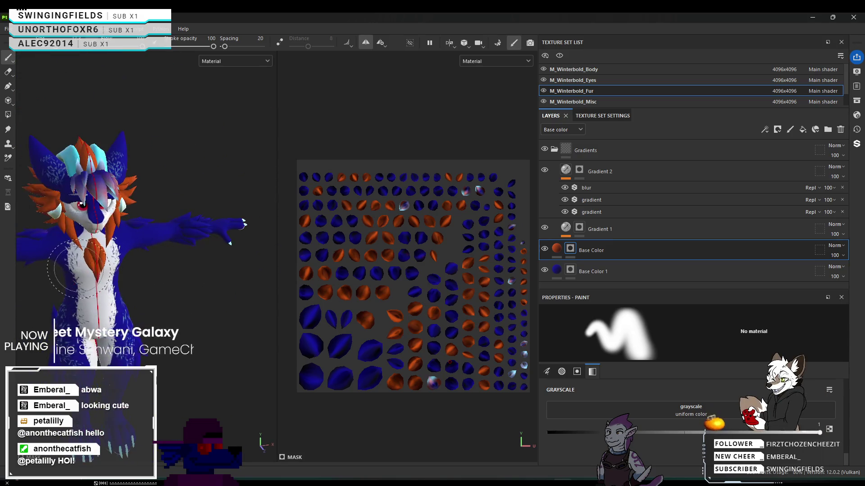
pyautogui.moveTo(62, 223)
pyautogui.keyDown('alt'); pyautogui.mouseDown()
pyautogui.moveTo(230, 244)
pyautogui.moveTo(87, 203)
pyautogui.moveTo(162, 221)
pyautogui.mouseUp(); pyautogui.keyUp('alt')
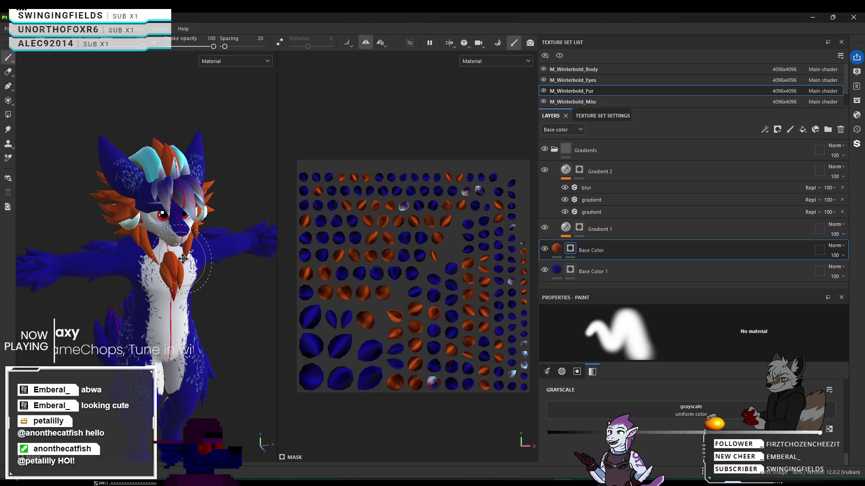
pyautogui.keyDown('alt'); pyautogui.moveTo(183, 258); pyautogui.dragTo(168, 243); pyautogui.keyUp('alt')
pyautogui.scroll(-2, 169, 244)
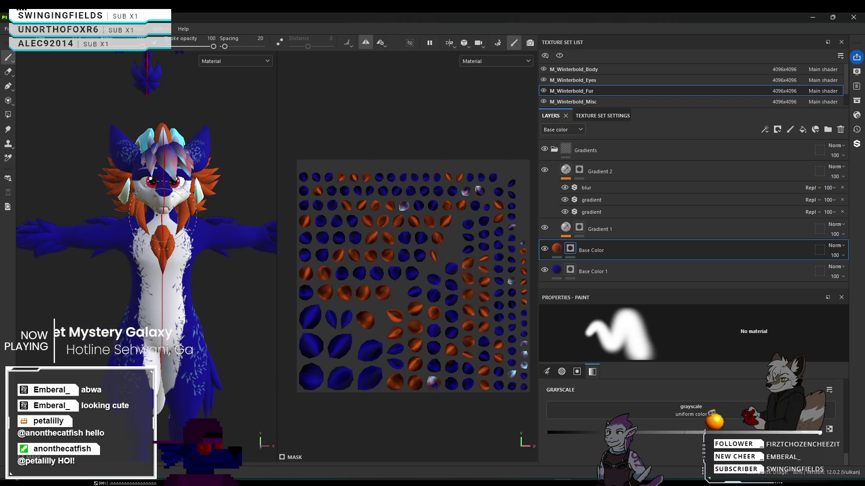
pyautogui.scroll(-3, 136, 430)
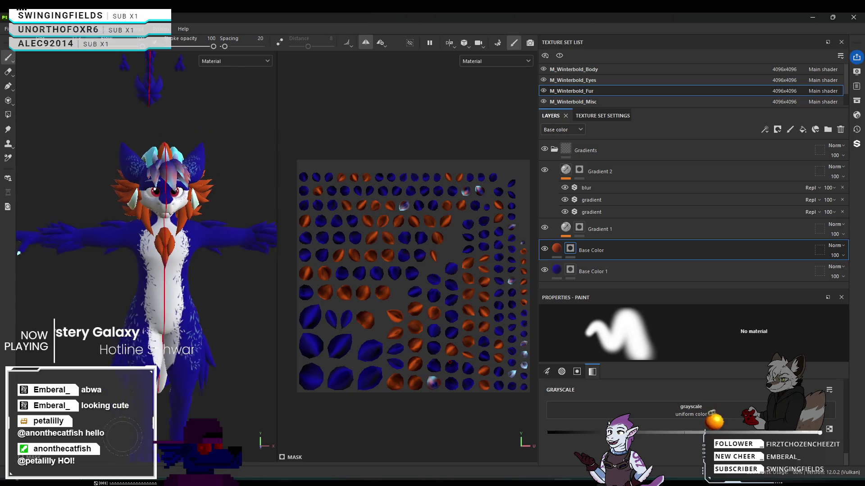
pyautogui.scroll(5, 148, 290)
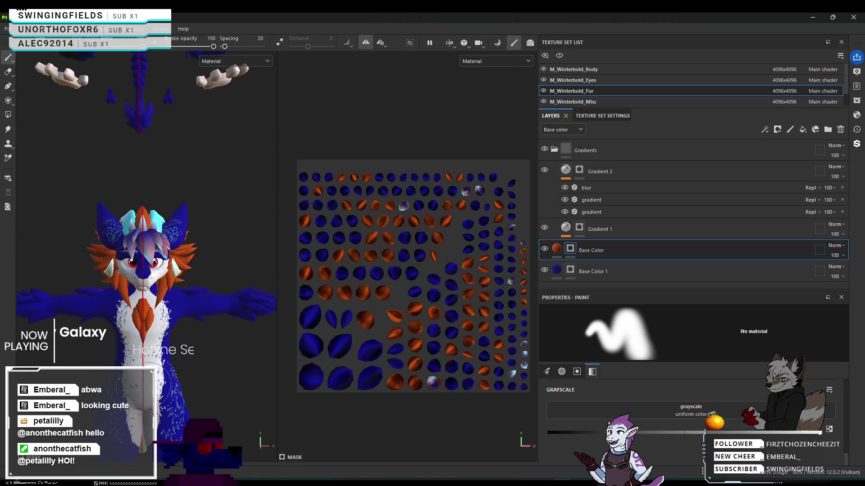
pyautogui.scroll(-5, 146, 257)
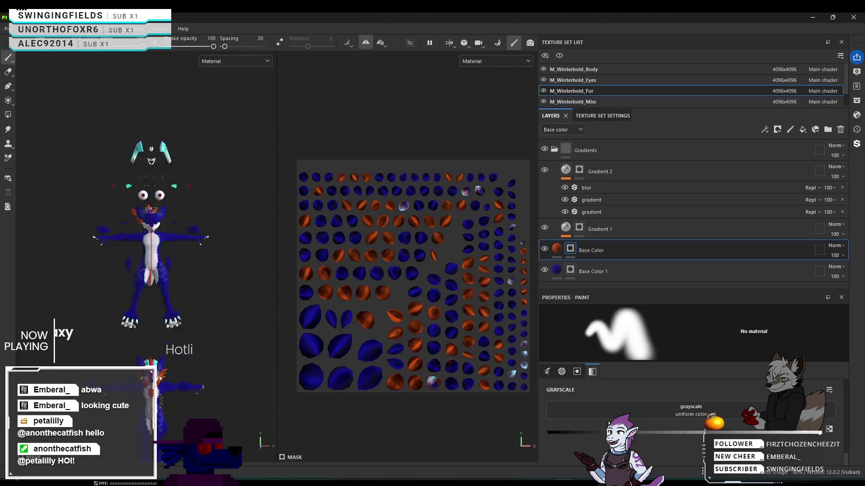
pyautogui.scroll(6, 153, 288)
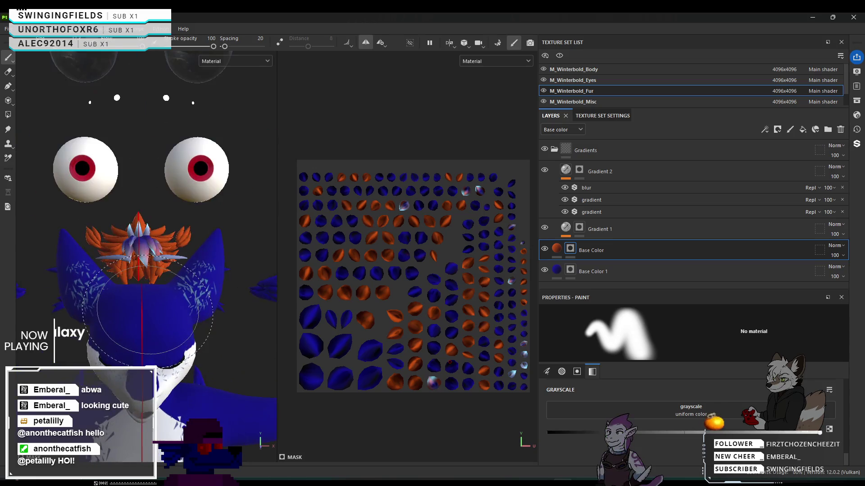
pyautogui.keyDown('alt'); pyautogui.moveTo(149, 270); pyautogui.dragTo(86, 270); pyautogui.keyUp('alt')
pyautogui.moveTo(123, 333)
pyautogui.keyDown('alt'); pyautogui.mouseDown()
pyautogui.moveTo(90, 289)
pyautogui.moveTo(127, 363)
pyautogui.moveTo(142, 336)
pyautogui.moveTo(122, 270)
pyautogui.moveTo(90, 241)
pyautogui.moveTo(169, 311)
pyautogui.mouseUp(); pyautogui.keyUp('alt')
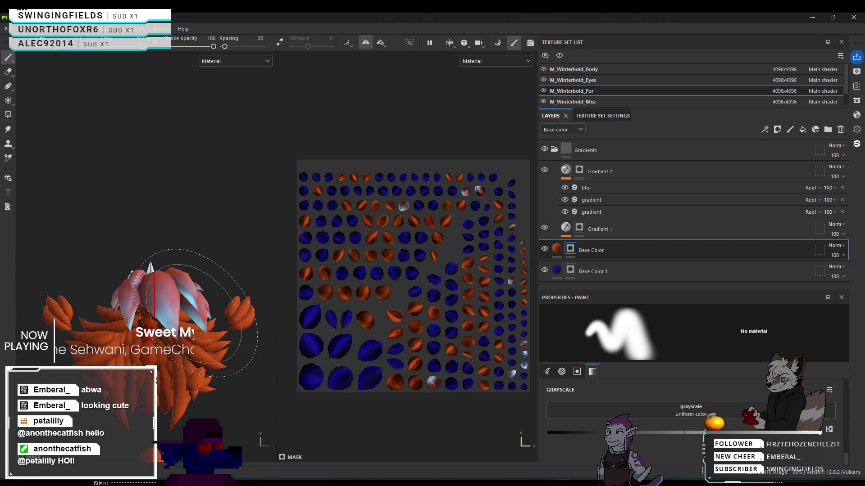
# On Base Color 1, switch the paint value to black and collapse Gradient 2's effects.
pyautogui.click(593, 271)
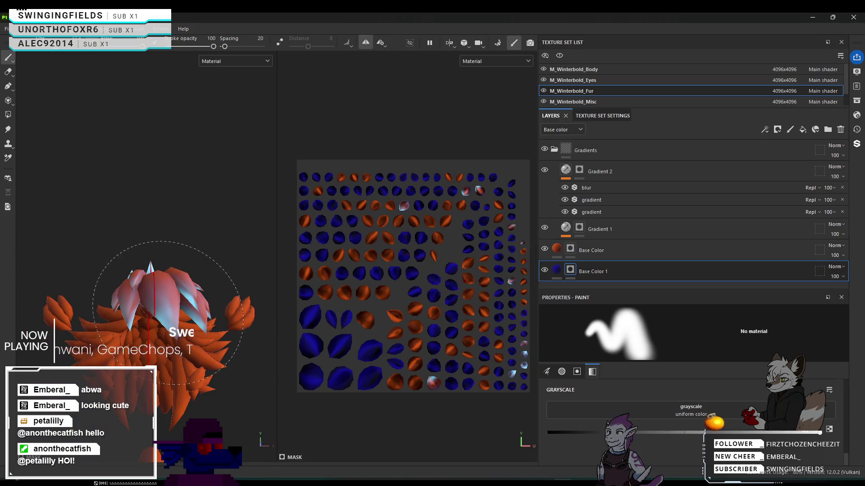
pyautogui.moveTo(168, 313)
pyautogui.keyDown('alt'); pyautogui.mouseDown()
pyautogui.moveTo(158, 311)
pyautogui.moveTo(164, 317)
pyautogui.mouseUp(); pyautogui.keyUp('alt')
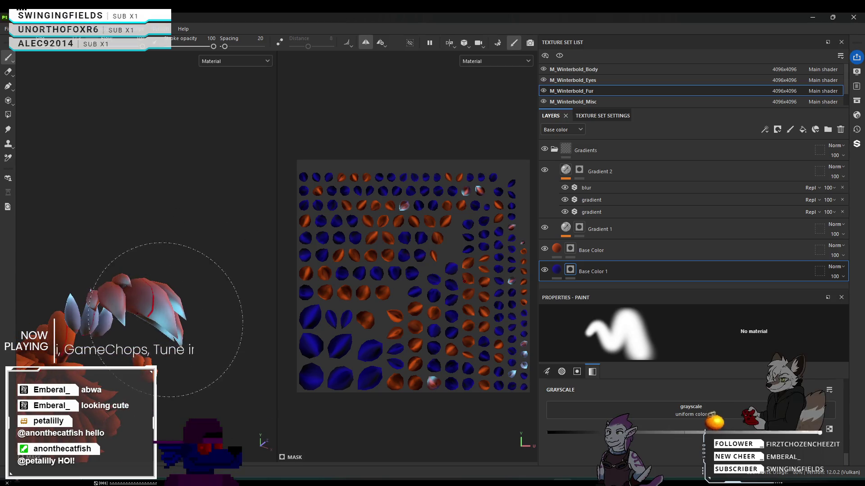
pyautogui.press('x')
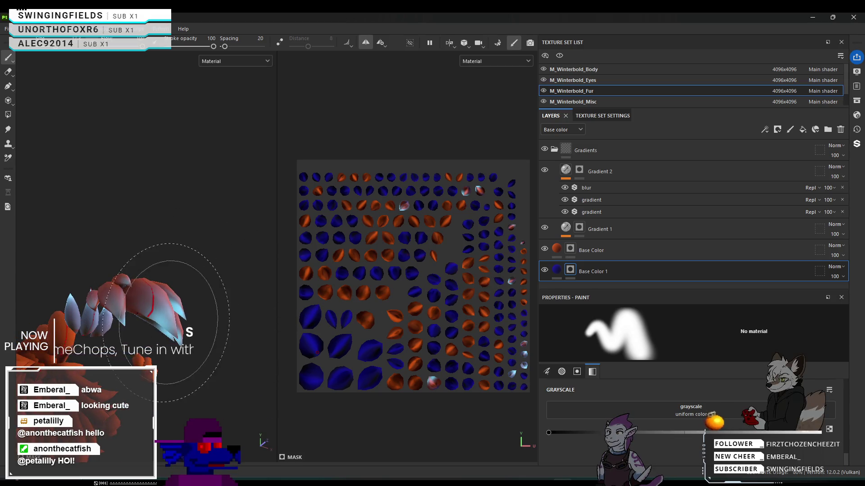
pyautogui.click(588, 172)
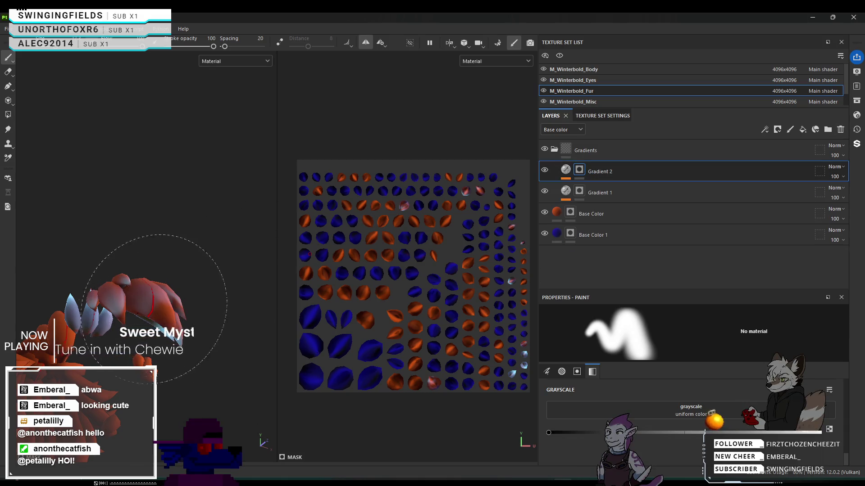
# Orbit around the fur pieces to inspect them, then make Base Color the active layer.
pyautogui.keyDown('alt'); pyautogui.moveTo(172, 320); pyautogui.dragTo(232, 311); pyautogui.keyUp('alt')
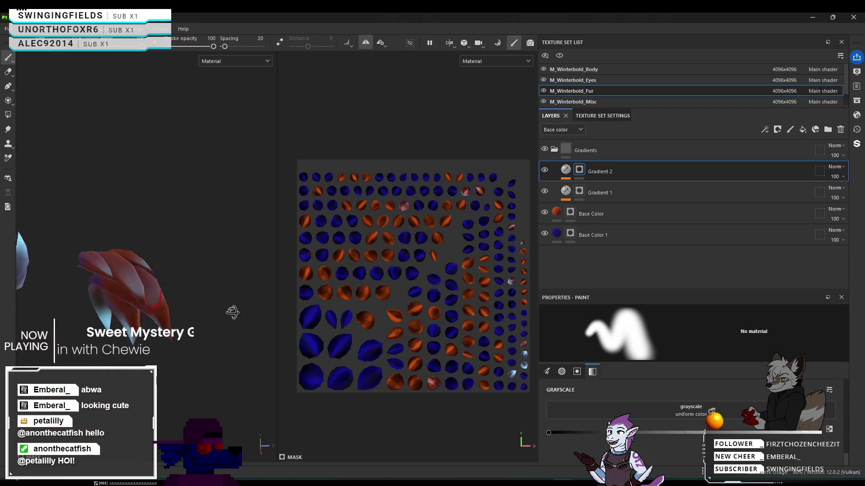
pyautogui.moveTo(224, 383)
pyautogui.keyDown('alt'); pyautogui.mouseDown()
pyautogui.moveTo(165, 301)
pyautogui.moveTo(327, 230)
pyautogui.mouseUp(); pyautogui.keyUp('alt')
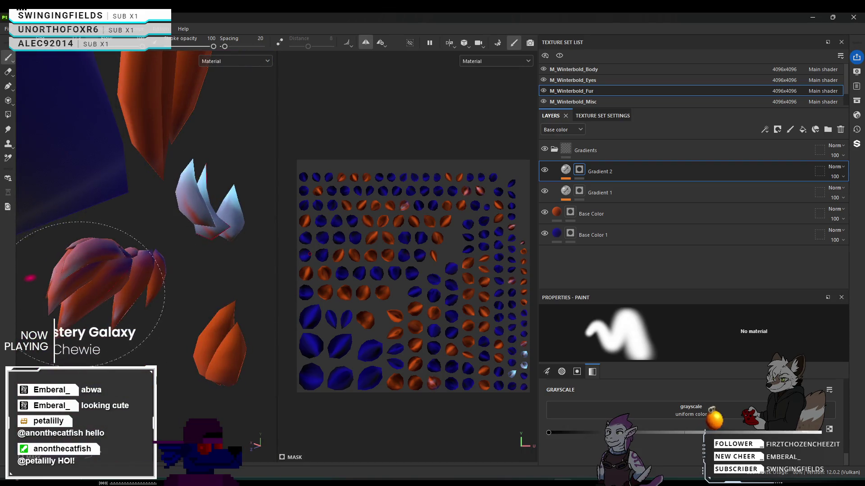
pyautogui.moveTo(93, 291)
pyautogui.keyDown('alt'); pyautogui.mouseDown()
pyautogui.moveTo(90, 297)
pyautogui.moveTo(129, 309)
pyautogui.mouseUp(); pyautogui.keyUp('alt')
pyautogui.keyDown('alt'); pyautogui.moveTo(219, 210); pyautogui.dragTo(226, 239); pyautogui.keyUp('alt')
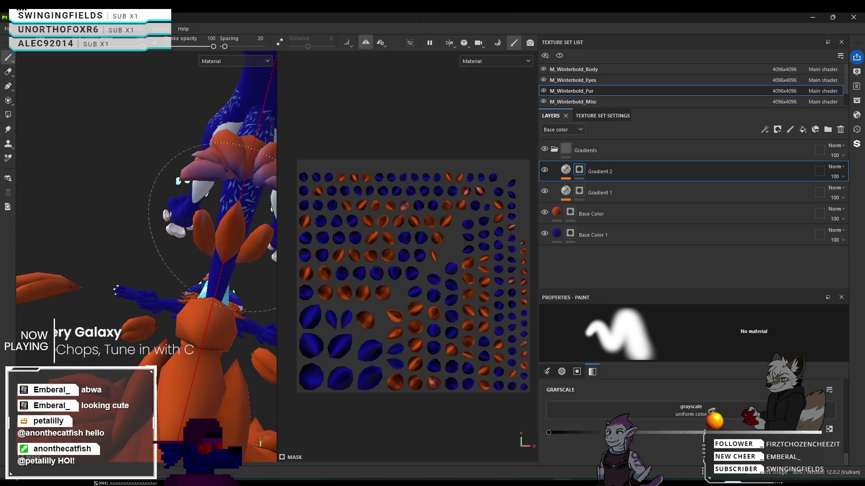
pyautogui.keyDown('alt'); pyautogui.moveTo(209, 226); pyautogui.dragTo(157, 263, button='middle'); pyautogui.keyUp('alt')
pyautogui.keyDown('alt'); pyautogui.moveTo(156, 263); pyautogui.dragTo(149, 264); pyautogui.keyUp('alt')
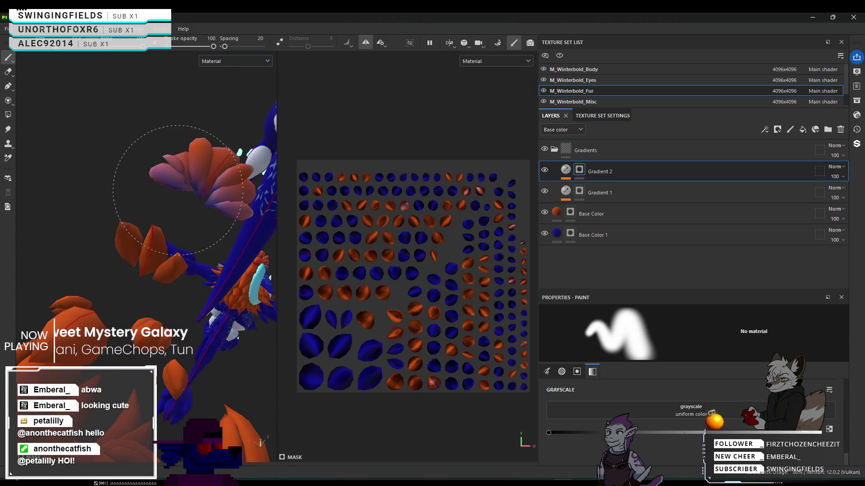
pyautogui.click(594, 213)
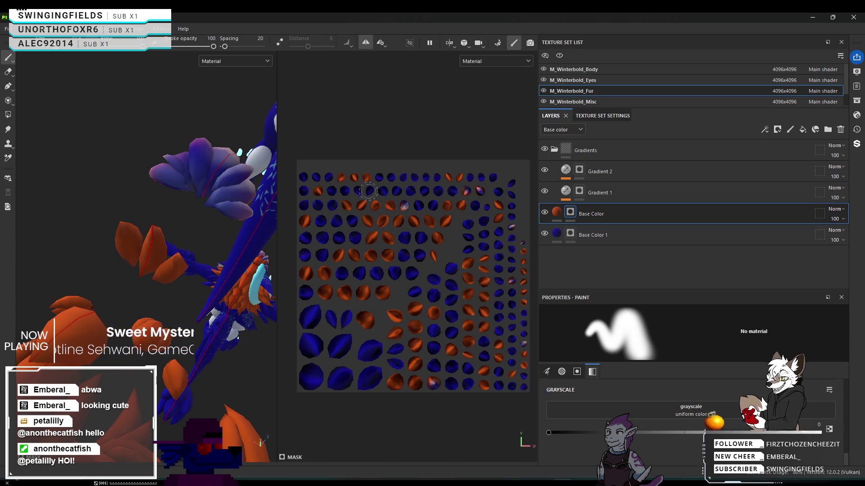
# Paint the purple-blue petals pinkish-red and zoom in on the pink and orange leaves.
pyautogui.moveTo(209, 179)
pyautogui.mouseDown()
pyautogui.moveTo(238, 189)
pyautogui.moveTo(229, 202)
pyautogui.moveTo(245, 198)
pyautogui.mouseUp()
pyautogui.click(593, 235)
pyautogui.keyDown('alt'); pyautogui.moveTo(146, 196); pyautogui.dragTo(146, 201); pyautogui.keyUp('alt')
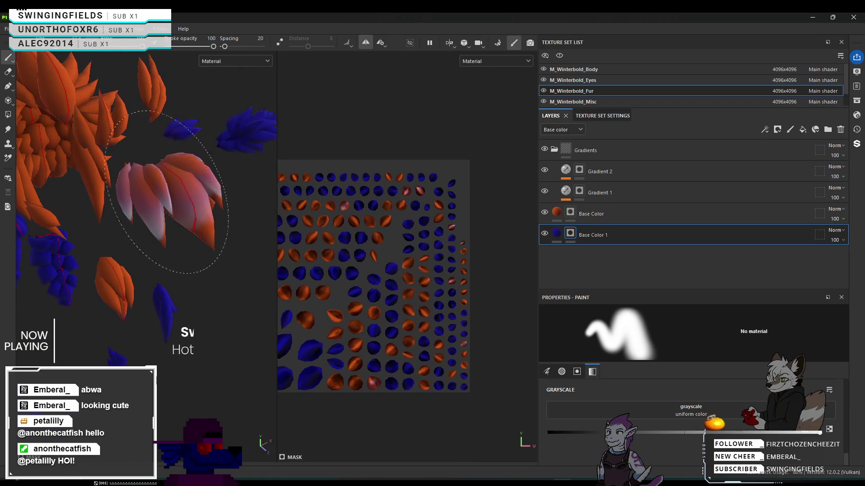
pyautogui.keyDown('alt'); pyautogui.moveTo(184, 206); pyautogui.dragTo(192, 349, button='right'); pyautogui.keyUp('alt')
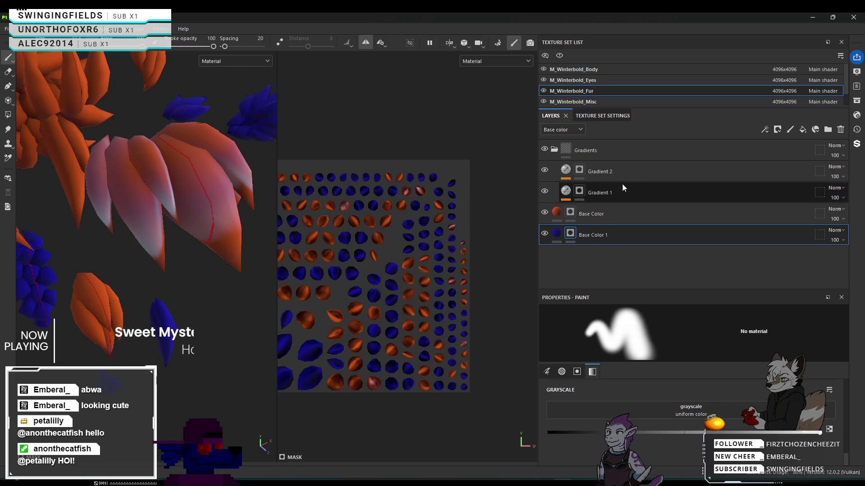
pyautogui.click(620, 213)
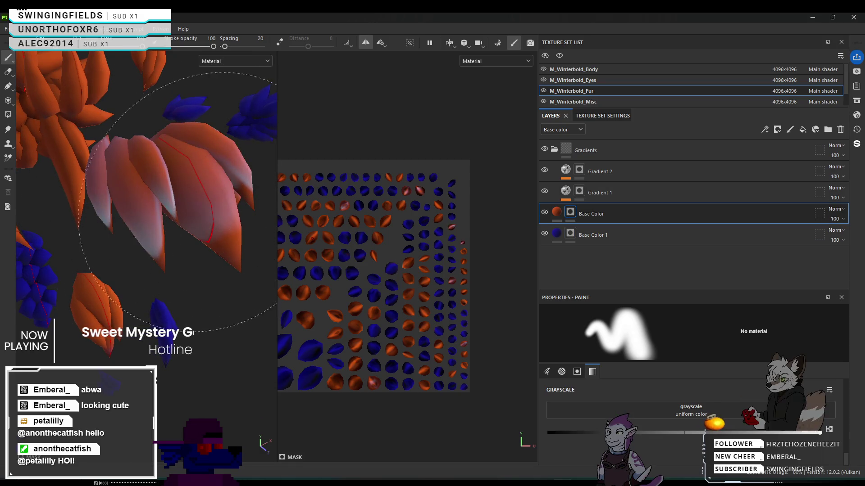
# Try Gradient 1's blue-white on the leaves, then paint black to return them to orange.
pyautogui.click(576, 190)
pyautogui.click(158, 227)
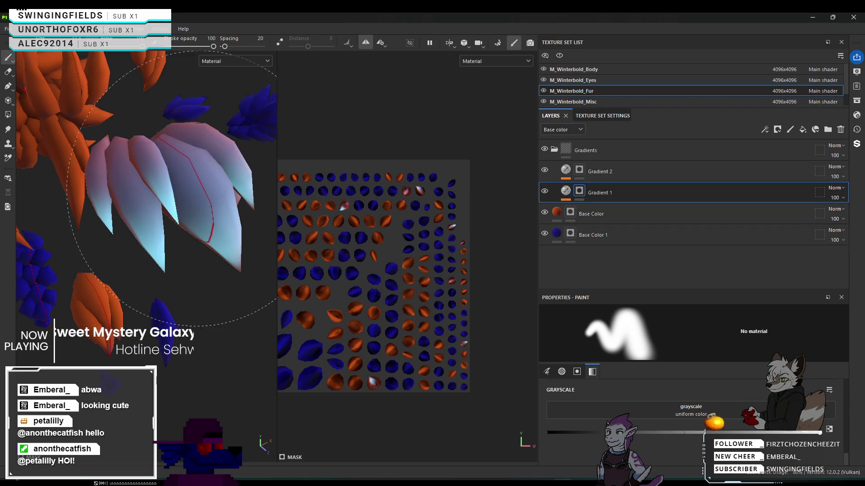
pyautogui.press('x')
pyautogui.click(180, 200)
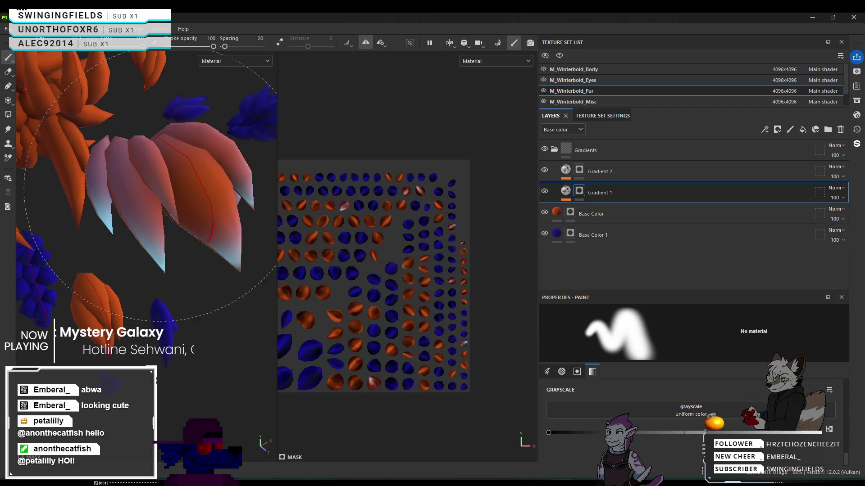
pyautogui.moveTo(180, 199)
pyautogui.keyDown('alt'); pyautogui.mouseDown()
pyautogui.moveTo(185, 243)
pyautogui.moveTo(228, 245)
pyautogui.moveTo(261, 233)
pyautogui.moveTo(225, 252)
pyautogui.mouseUp(); pyautogui.keyUp('alt')
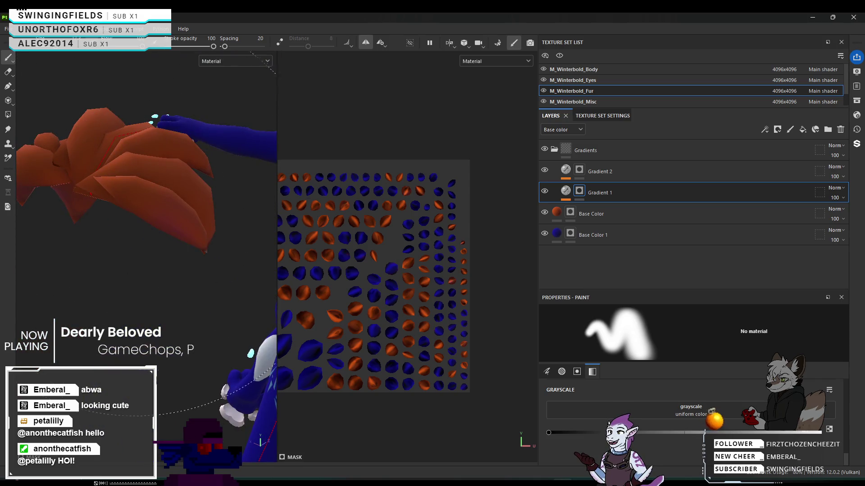
pyautogui.moveTo(149, 193)
pyautogui.keyDown('alt'); pyautogui.mouseDown()
pyautogui.moveTo(140, 250)
pyautogui.moveTo(77, 266)
pyautogui.mouseUp(); pyautogui.keyUp('alt')
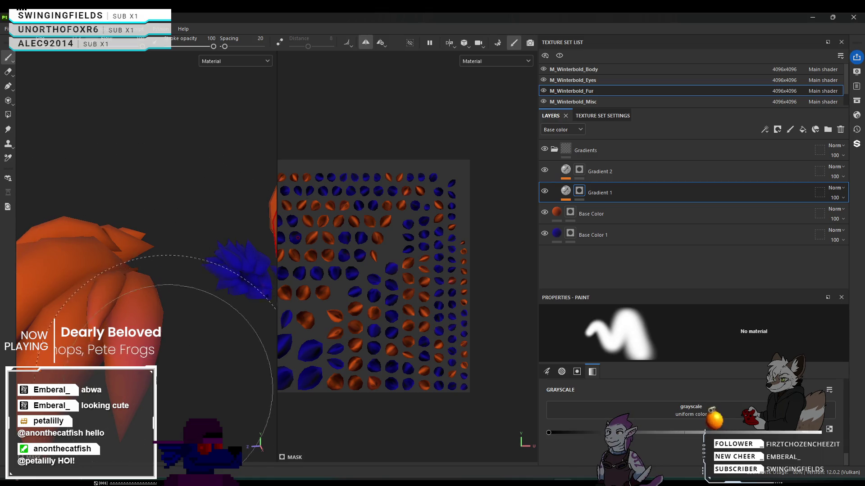
pyautogui.click(577, 174)
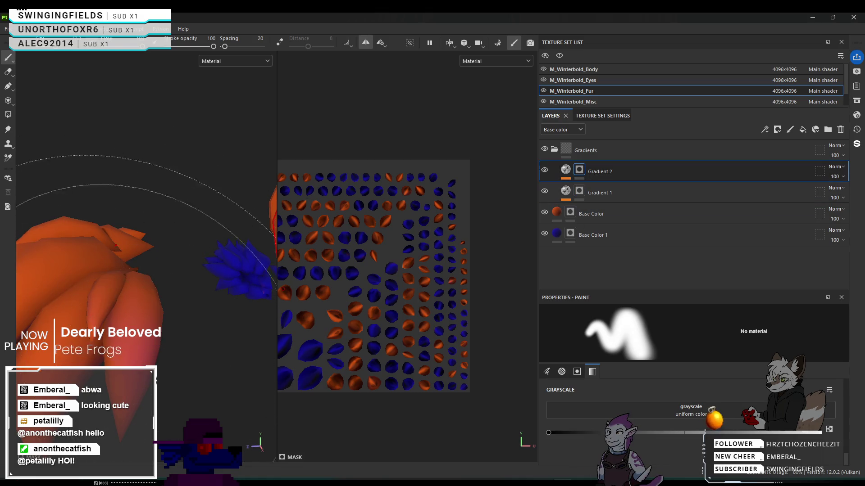
pyautogui.click(604, 215)
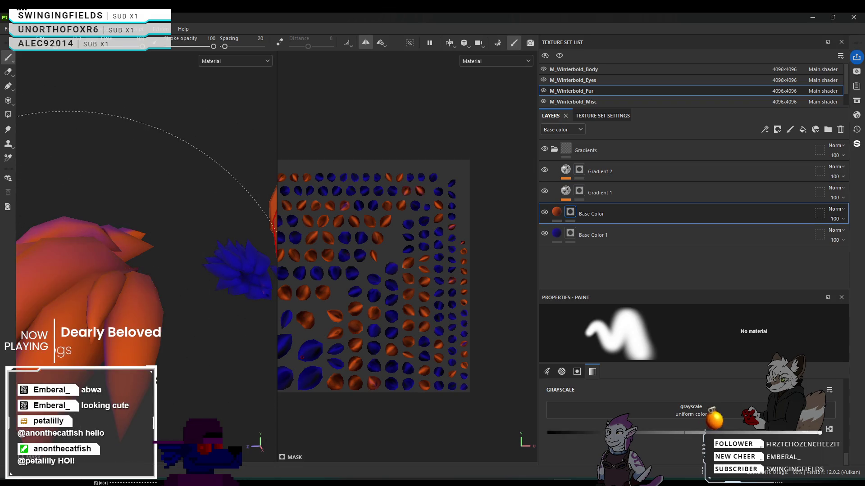
pyautogui.keyDown('alt'); pyautogui.moveTo(106, 311); pyautogui.dragTo(27, 360); pyautogui.keyUp('alt')
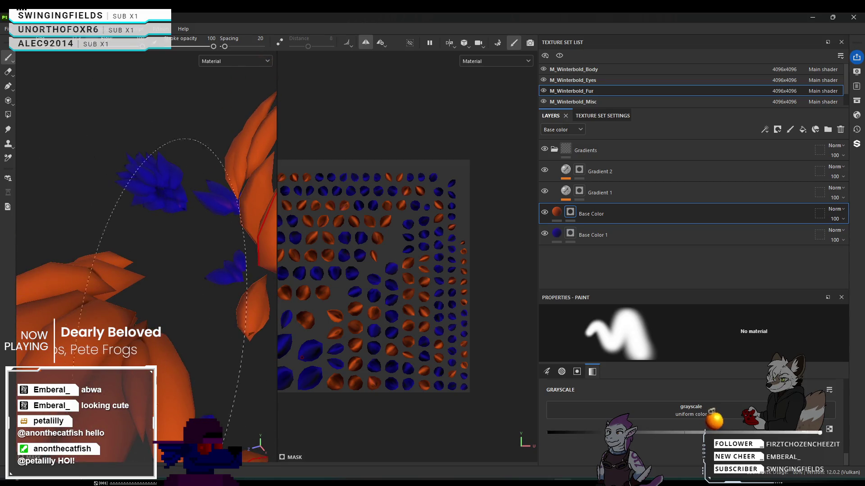
pyautogui.moveTo(169, 302)
pyautogui.keyDown('alt'); pyautogui.mouseDown()
pyautogui.moveTo(189, 299)
pyautogui.moveTo(152, 302)
pyautogui.moveTo(164, 348)
pyautogui.moveTo(229, 257)
pyautogui.moveTo(200, 278)
pyautogui.moveTo(189, 276)
pyautogui.moveTo(180, 311)
pyautogui.moveTo(170, 277)
pyautogui.moveTo(170, 285)
pyautogui.mouseUp(); pyautogui.keyUp('alt')
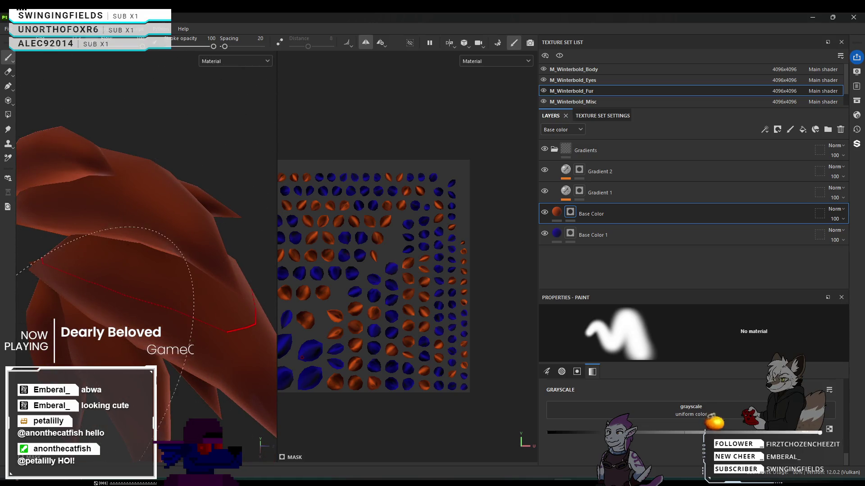
pyautogui.moveTo(136, 319)
pyautogui.keyDown('alt'); pyautogui.mouseDown()
pyautogui.moveTo(170, 303)
pyautogui.moveTo(187, 352)
pyautogui.moveTo(194, 333)
pyautogui.mouseUp(); pyautogui.keyUp('alt')
pyautogui.click(576, 232)
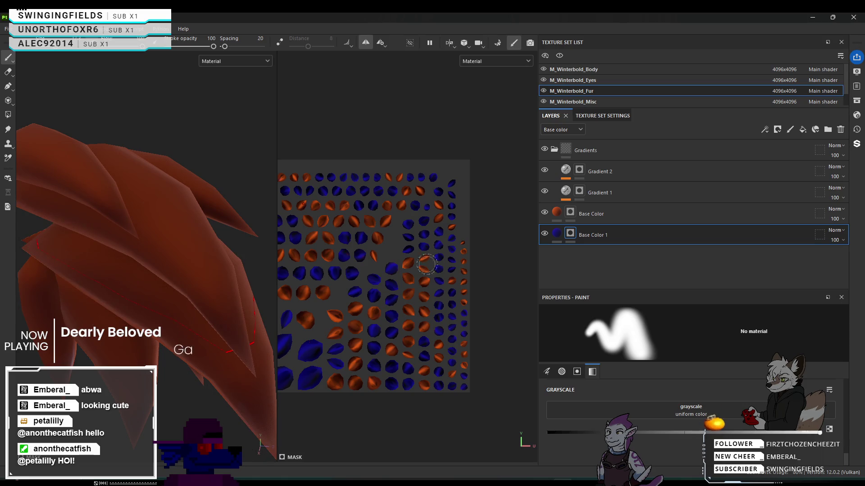
pyautogui.click(579, 191)
pyautogui.moveTo(135, 342); pyautogui.dragTo(127, 346)
pyautogui.hotkey('ctrl', 'z')
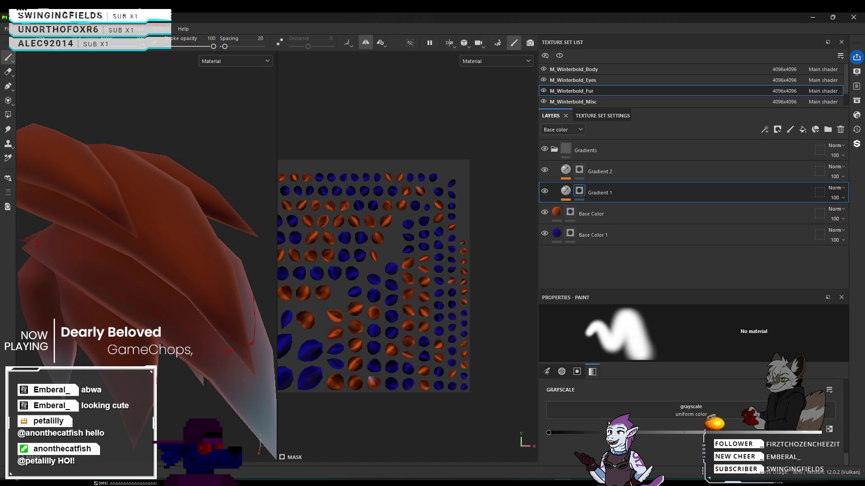
pyautogui.scroll(-5, 212, 387)
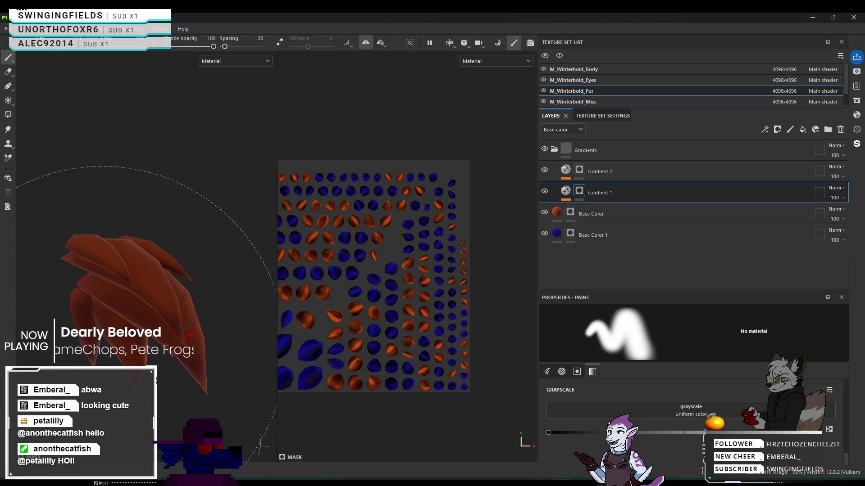
pyautogui.moveTo(122, 347)
pyautogui.keyDown('alt'); pyautogui.mouseDown()
pyautogui.moveTo(216, 357)
pyautogui.moveTo(302, 336)
pyautogui.moveTo(148, 315)
pyautogui.mouseUp(); pyautogui.keyUp('alt')
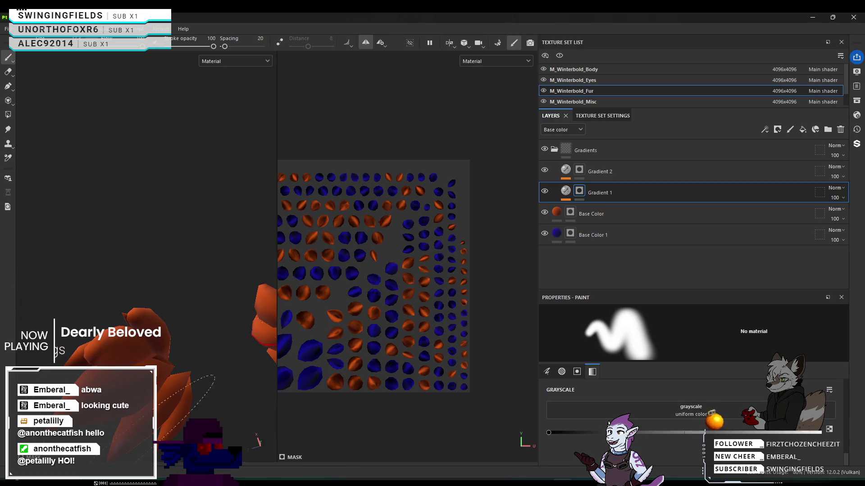
pyautogui.click(599, 171)
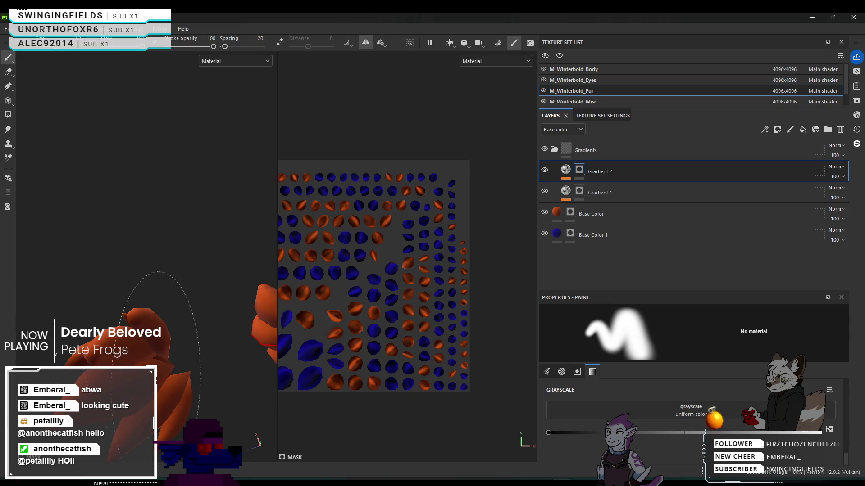
pyautogui.press('f')
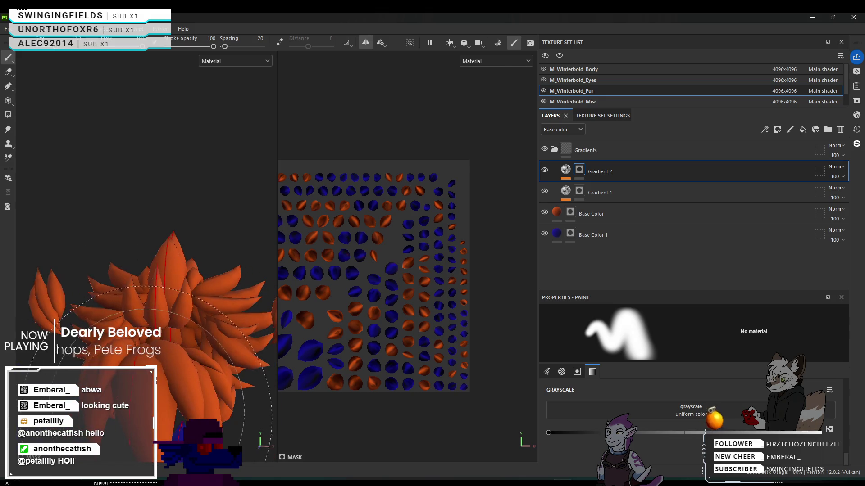
pyautogui.moveTo(194, 167)
pyautogui.keyDown('alt'); pyautogui.mouseDown()
pyautogui.moveTo(242, 388)
pyautogui.moveTo(228, 406)
pyautogui.moveTo(235, 387)
pyautogui.moveTo(193, 386)
pyautogui.moveTo(173, 186)
pyautogui.moveTo(142, 261)
pyautogui.moveTo(150, 276)
pyautogui.moveTo(189, 293)
pyautogui.moveTo(271, 295)
pyautogui.moveTo(256, 309)
pyautogui.moveTo(215, 313)
pyautogui.moveTo(79, 278)
pyautogui.moveTo(178, 302)
pyautogui.moveTo(169, 300)
pyautogui.mouseUp(); pyautogui.keyUp('alt')
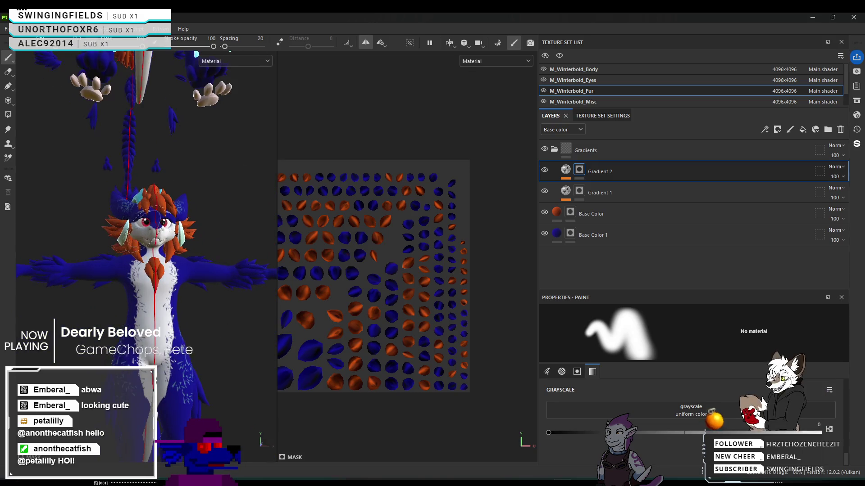
pyautogui.click(616, 71)
# Toggle the Secondary Colors layer's visibility to compare, leaving its white markings shown.
pyautogui.scroll(-2, 628, 241)
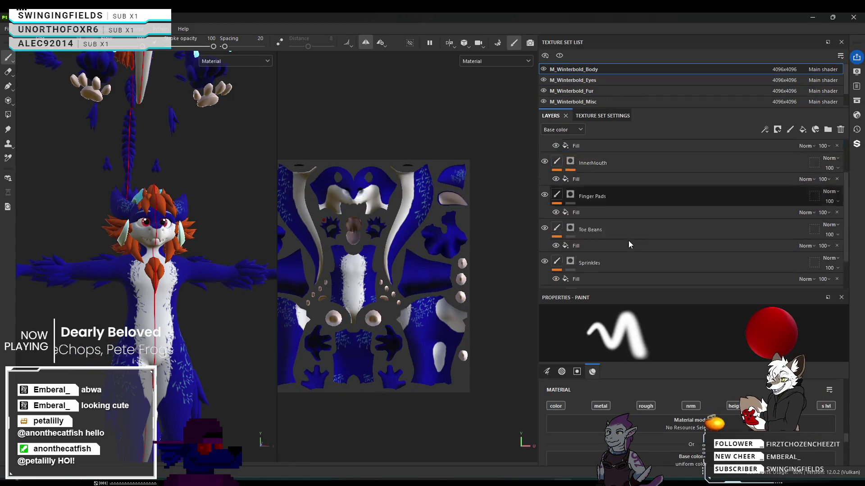
pyautogui.scroll(-3, 630, 239)
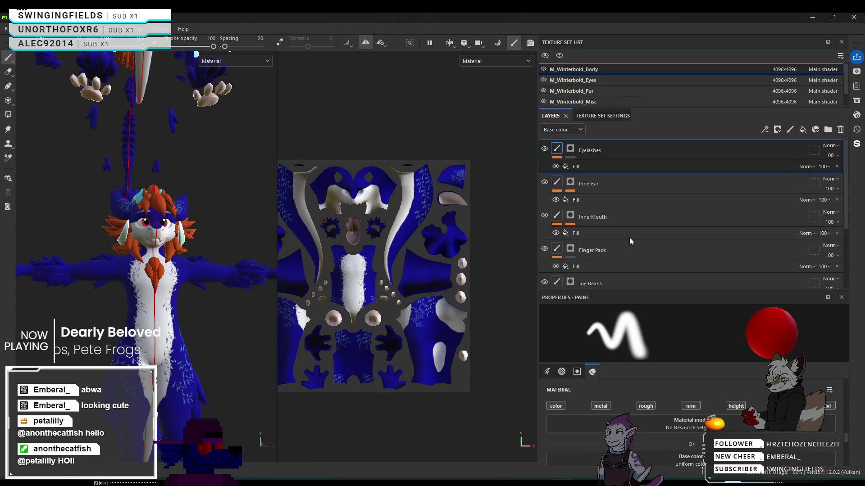
pyautogui.click(593, 255)
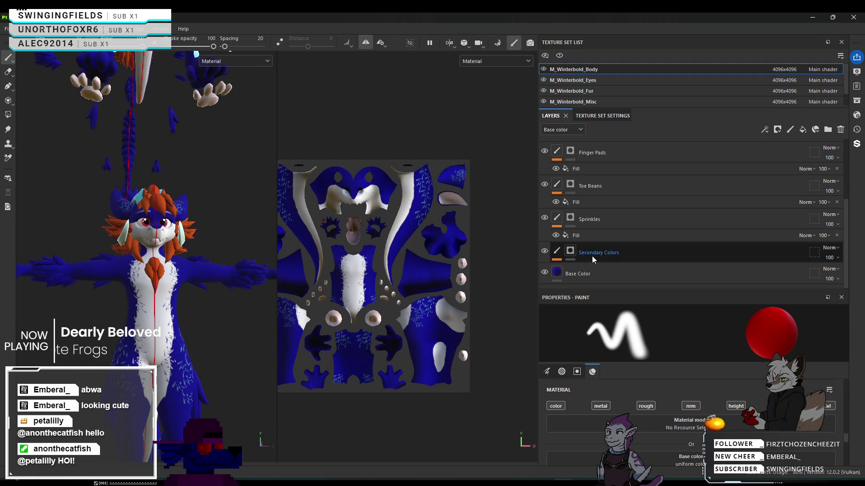
pyautogui.click(547, 251)
pyautogui.click(547, 252)
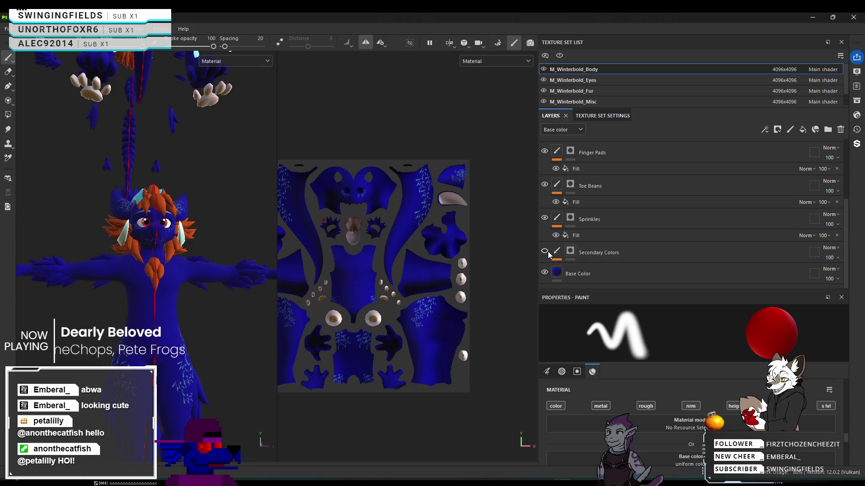
pyautogui.click(546, 251)
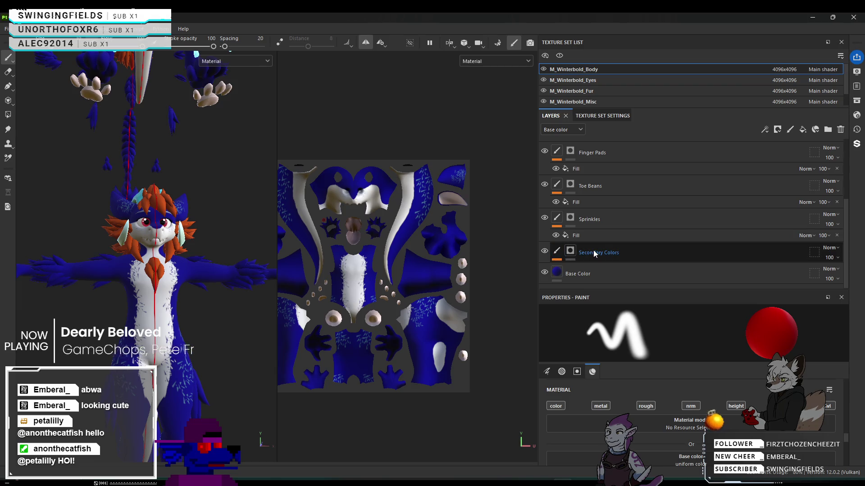
pyautogui.click(561, 253)
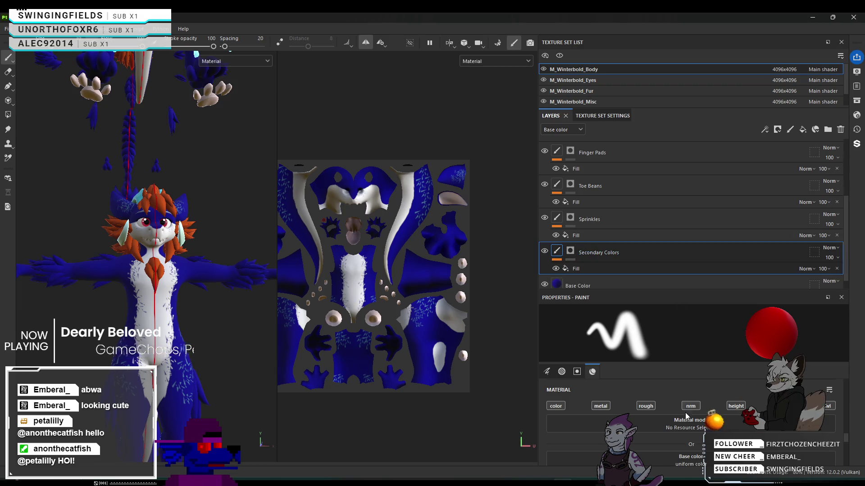
# Select the Secondary Colors mask, then bring up the dark blue Base Color fill's settings.
pyautogui.scroll(-1, 660, 415)
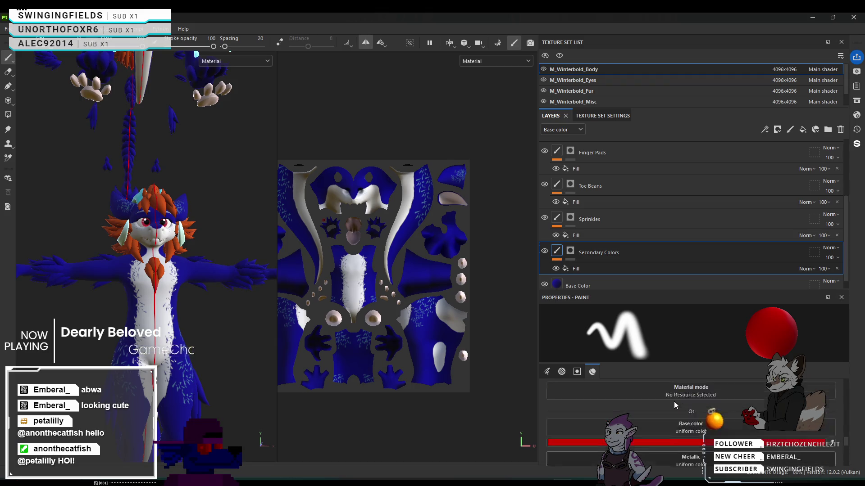
pyautogui.scroll(-5, 674, 404)
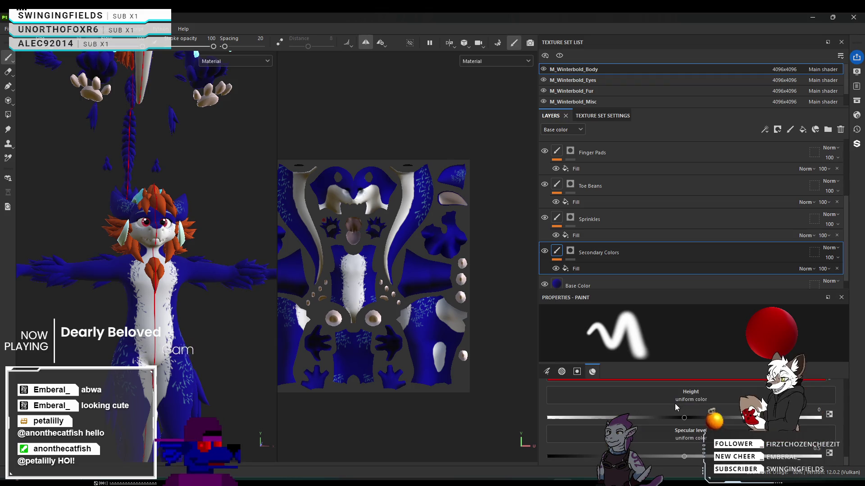
pyautogui.scroll(2, 675, 404)
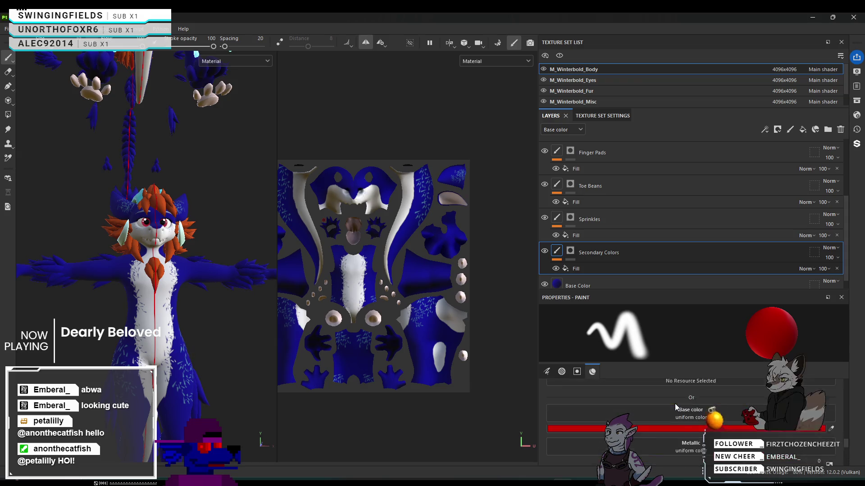
pyautogui.scroll(4, 675, 403)
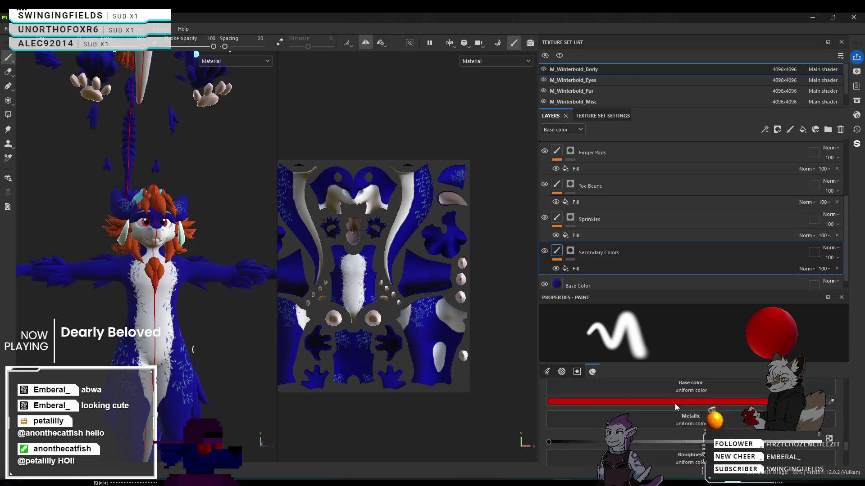
pyautogui.scroll(5, 674, 403)
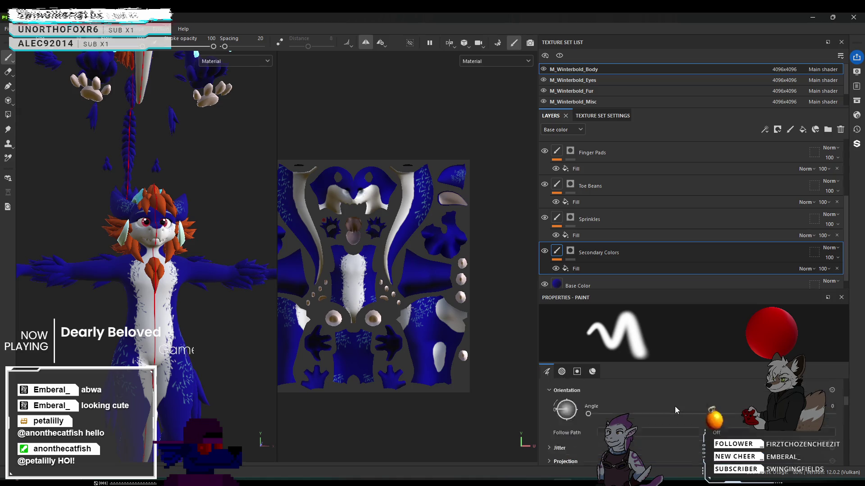
pyautogui.scroll(2, 674, 406)
pyautogui.scroll(-1, 662, 221)
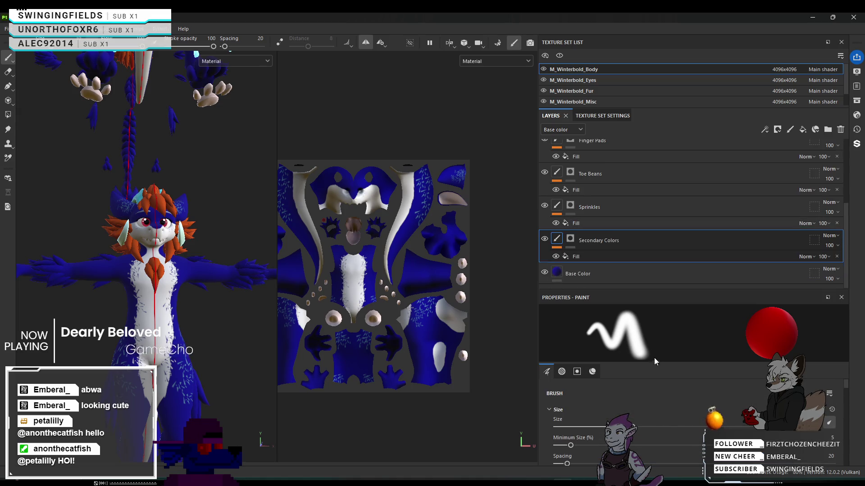
pyautogui.press('Delete')
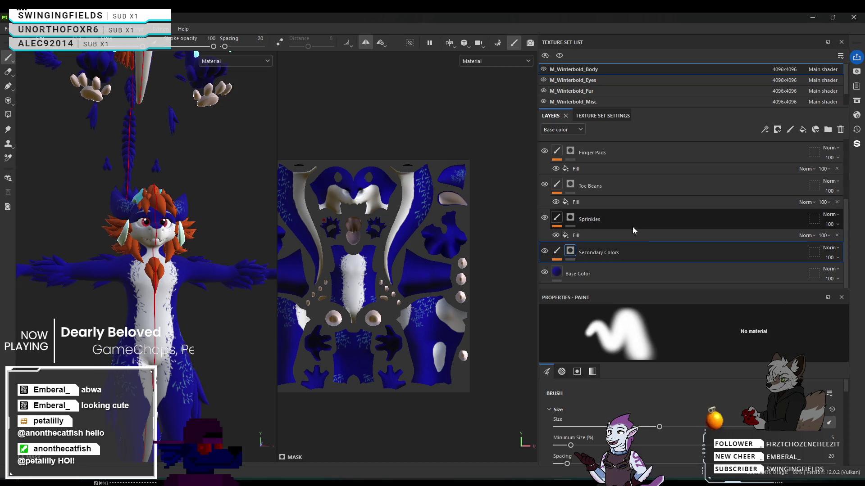
pyautogui.scroll(-10, 682, 423)
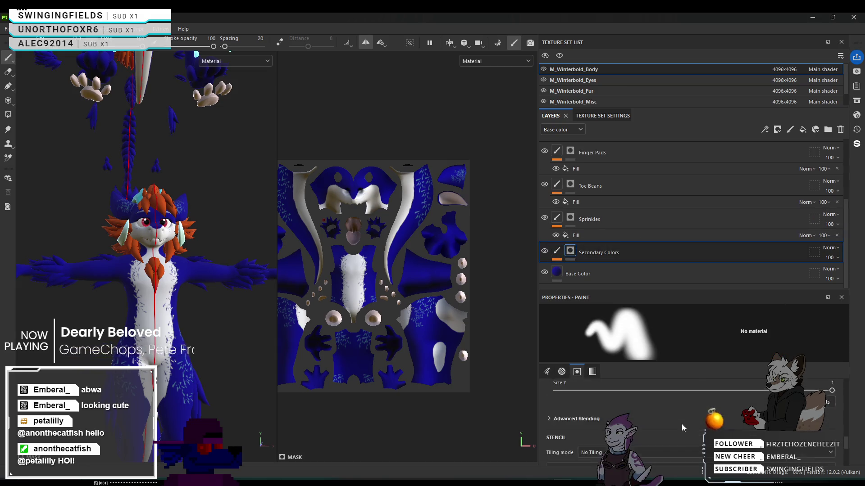
pyautogui.click(630, 276)
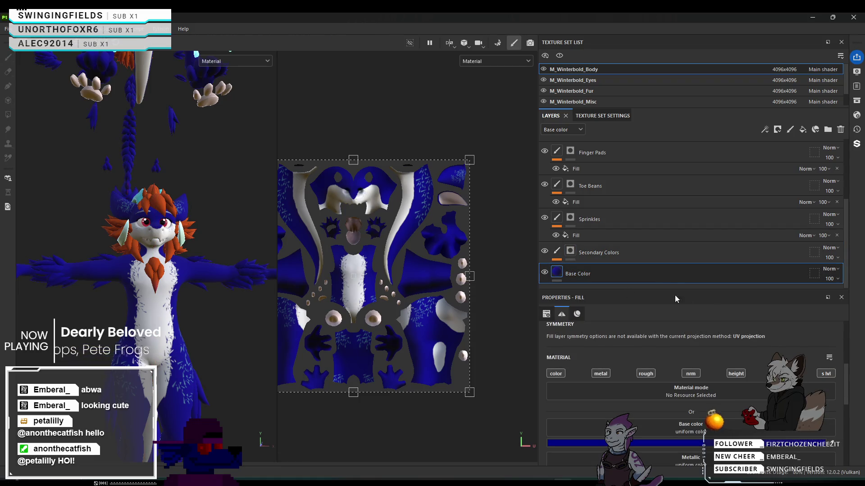
pyautogui.click(635, 255)
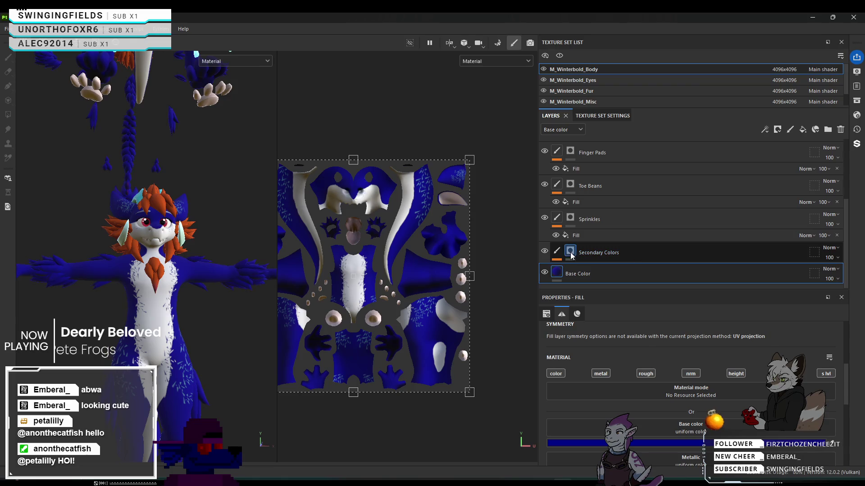
pyautogui.scroll(-5, 722, 419)
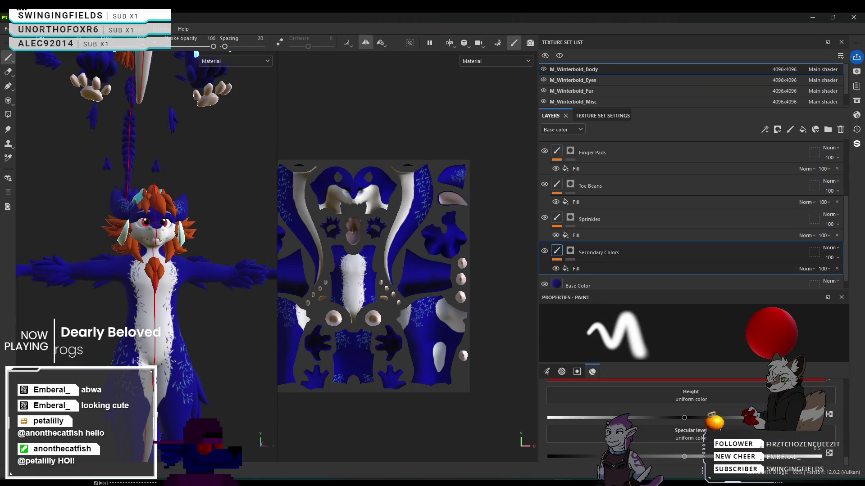
pyautogui.scroll(-1, 638, 239)
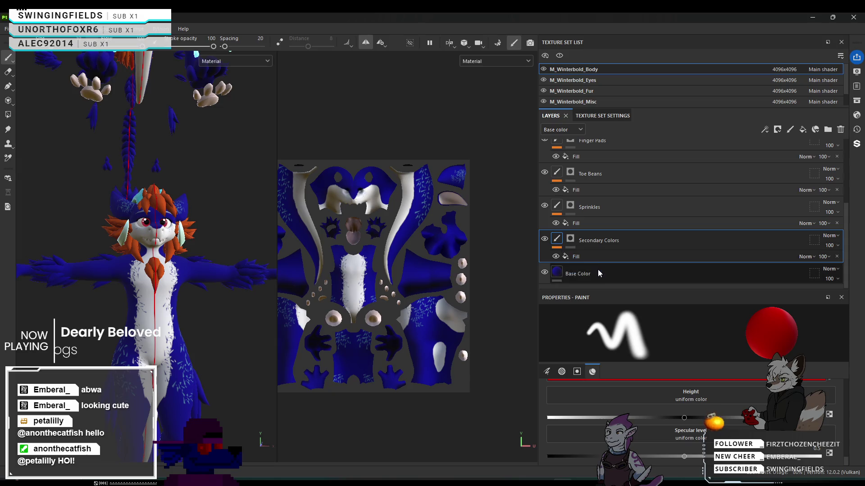
pyautogui.click(602, 276)
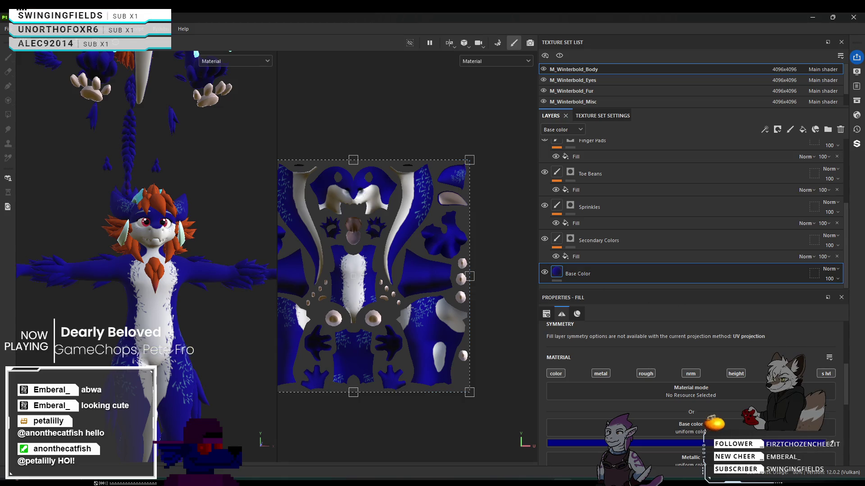
pyautogui.press('super+d')
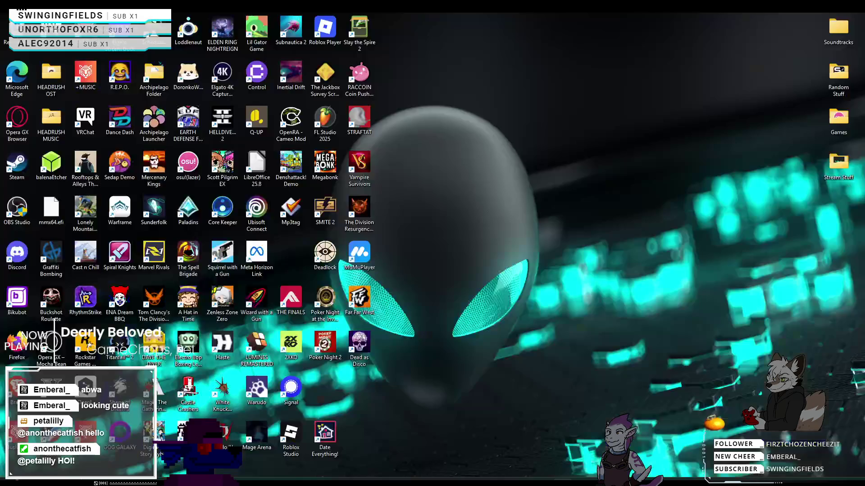
pyautogui.press('super+d')
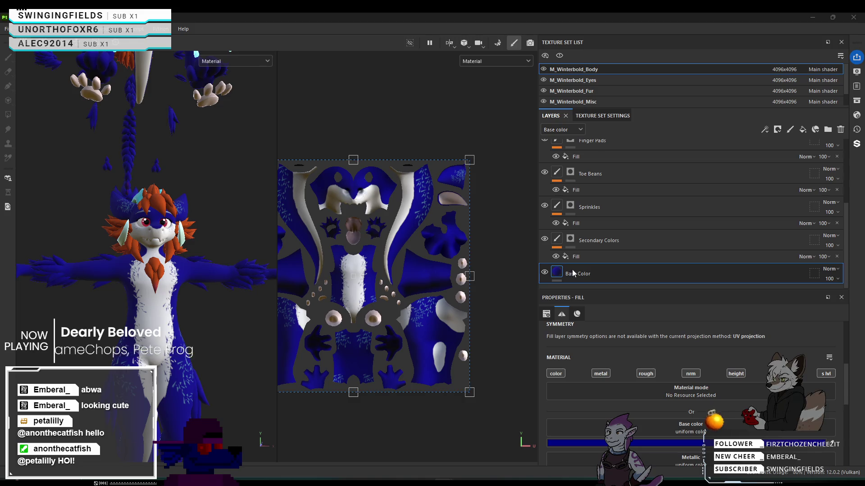
# Hide the Sprinkles layer's speckles and tilt the view to see the model from above.
pyautogui.click(557, 241)
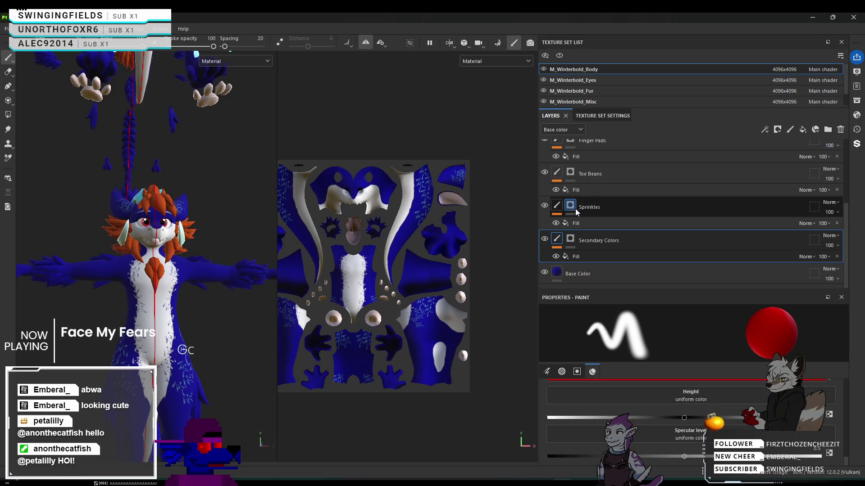
pyautogui.click(545, 206)
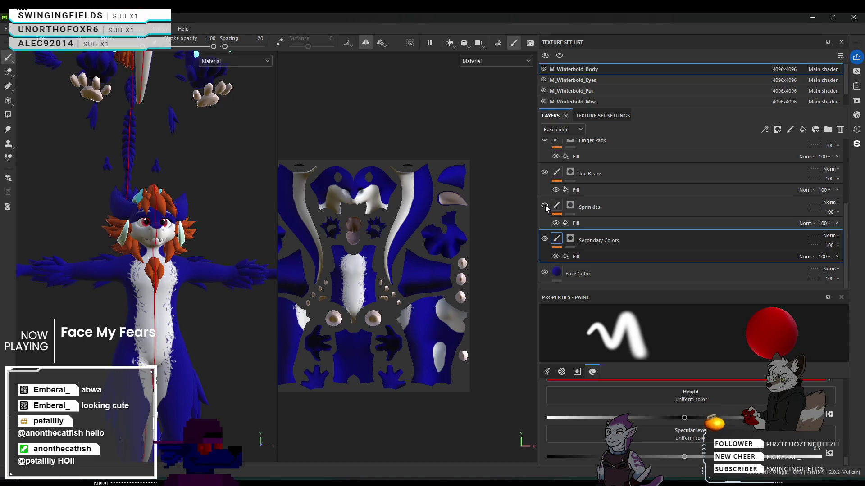
pyautogui.scroll(3, 606, 212)
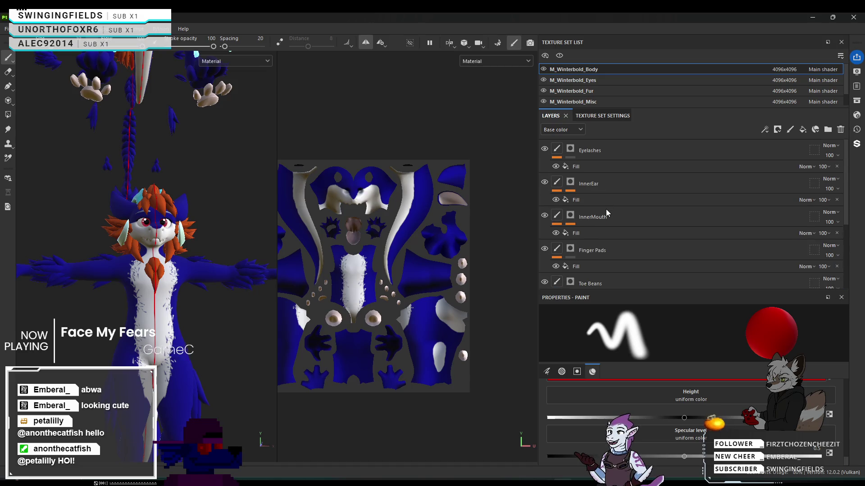
pyautogui.scroll(-3, 606, 211)
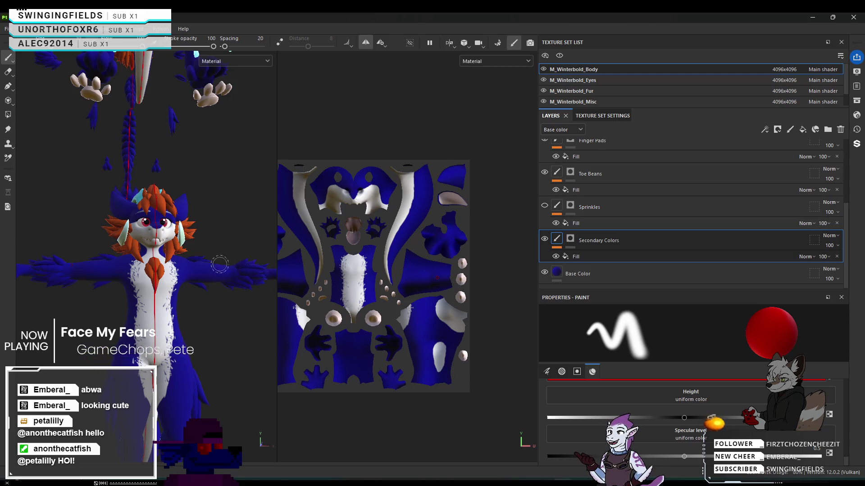
pyautogui.keyDown('alt'); pyautogui.moveTo(189, 226); pyautogui.dragTo(189, 207); pyautogui.keyUp('alt')
pyautogui.scroll(5, 172, 269)
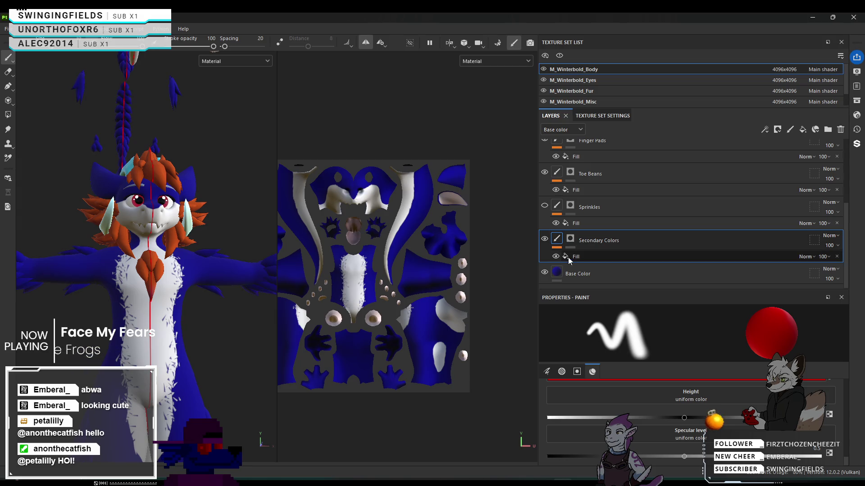
# Open the Secondary Colors fill's base colour picker and sample the dark blue into it.
pyautogui.click(603, 257)
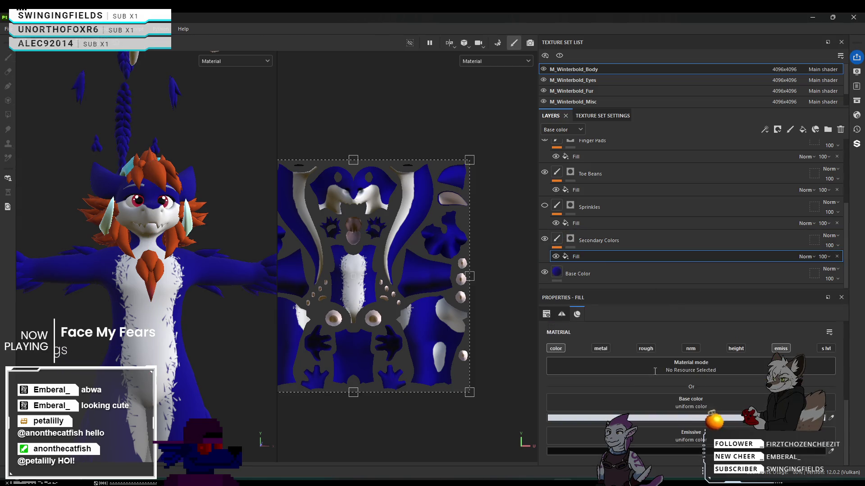
pyautogui.click(585, 418)
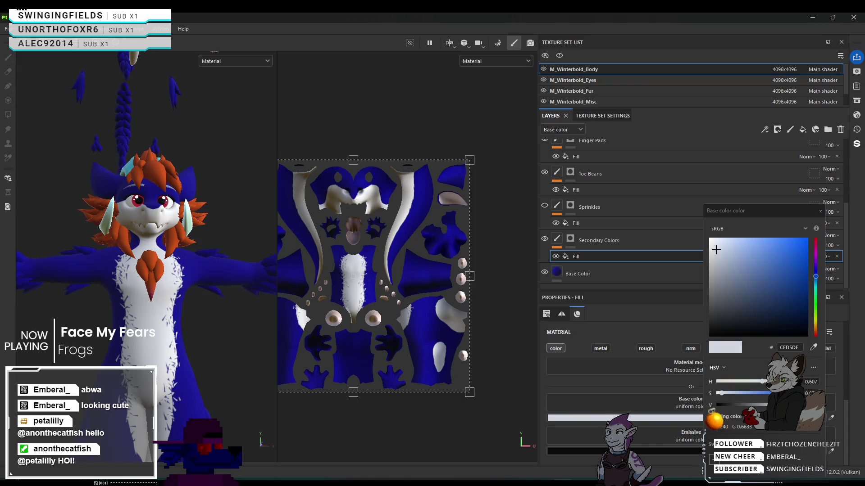
pyautogui.click(814, 347)
pyautogui.click(556, 272)
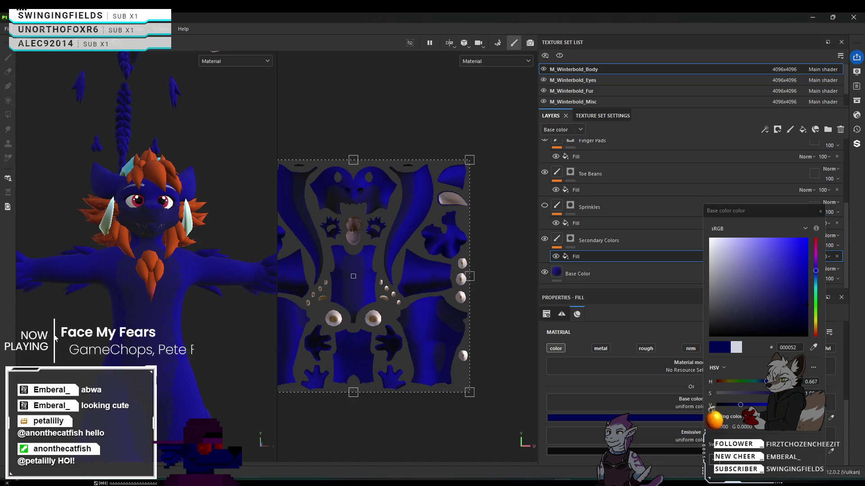
# Undo the dark blue to restore the pale CFD5DF colour and close the picker.
pyautogui.scroll(4, 84, 305)
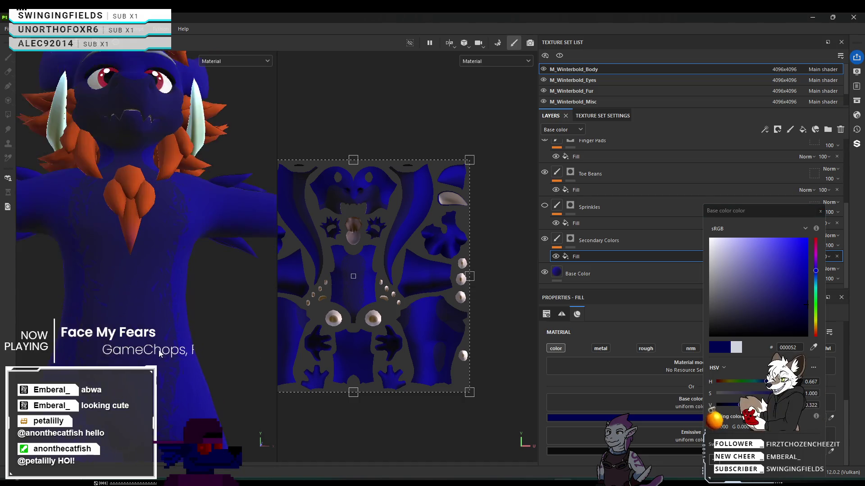
pyautogui.scroll(-3, 83, 301)
pyautogui.moveTo(120, 282)
pyautogui.keyDown('alt'); pyautogui.mouseDown()
pyautogui.moveTo(128, 285)
pyautogui.moveTo(163, 237)
pyautogui.moveTo(154, 246)
pyautogui.mouseUp(); pyautogui.keyUp('alt')
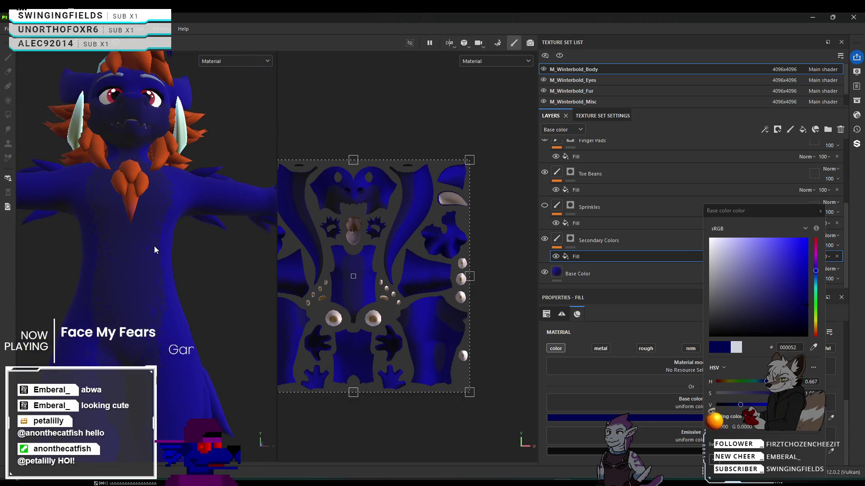
pyautogui.hotkey('ctrl', 'z')
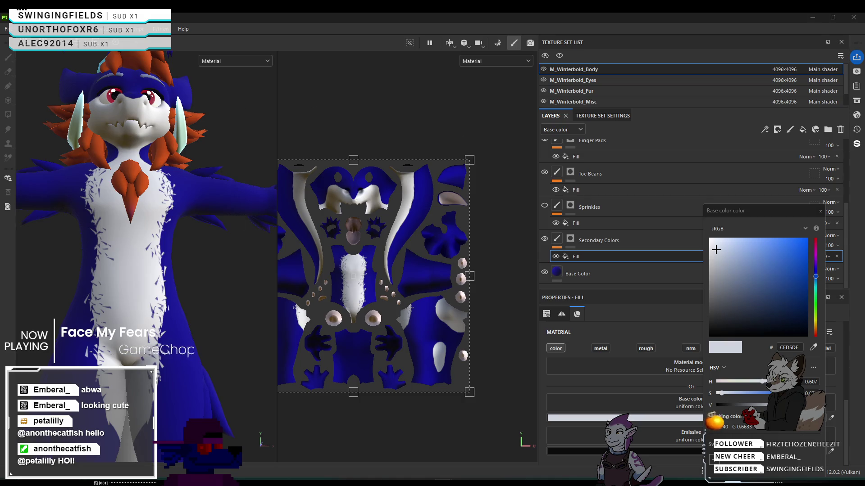
pyautogui.click(820, 212)
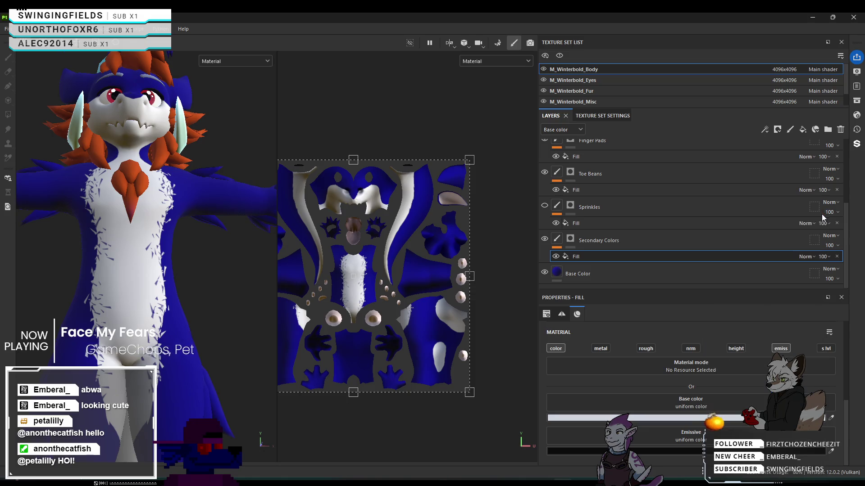
pyautogui.scroll(1, 679, 400)
pyautogui.scroll(-1, 679, 401)
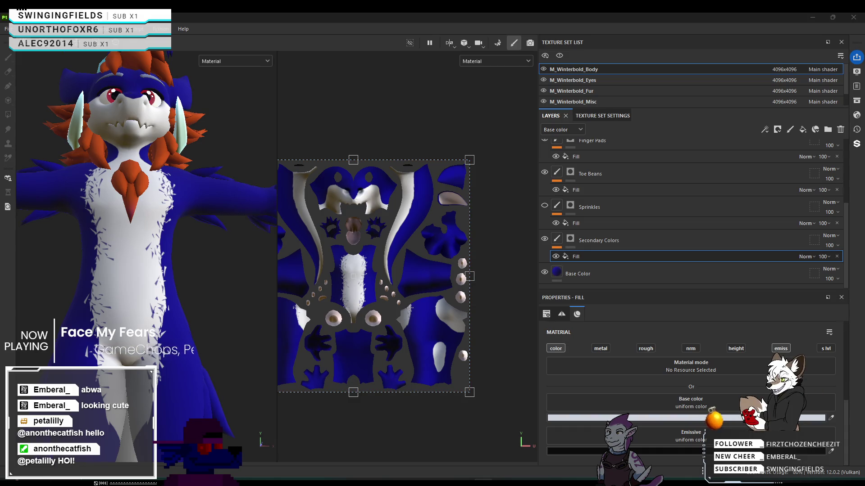
# Check the Base Color dark blue and give the Secondary Colors fill the same dark blue.
pyautogui.click(557, 278)
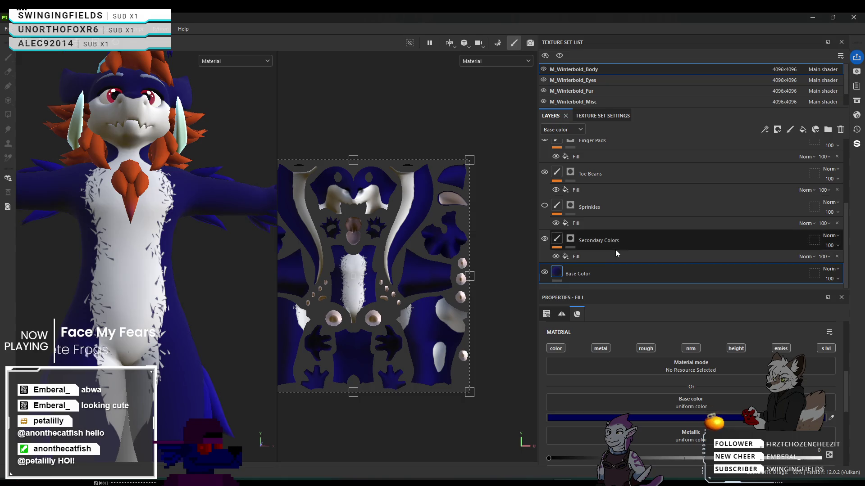
pyautogui.click(599, 257)
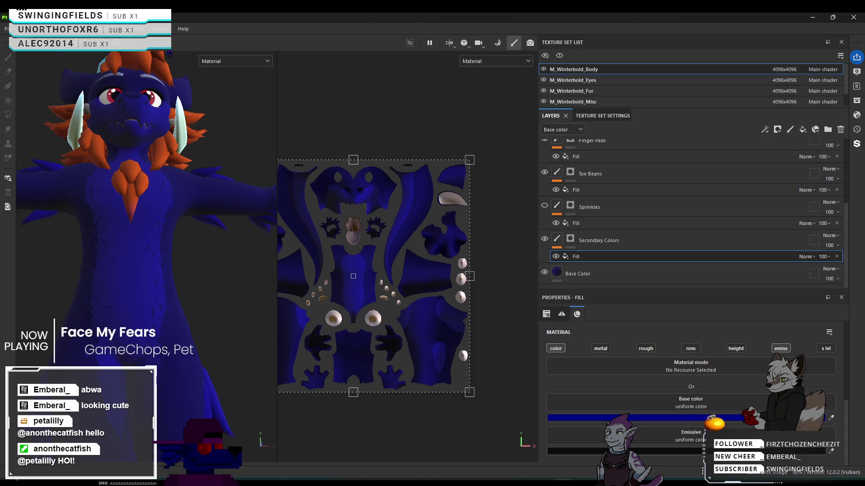
pyautogui.moveTo(45, 246)
pyautogui.keyDown('alt'); pyautogui.mouseDown()
pyautogui.moveTo(27, 238)
pyautogui.moveTo(46, 247)
pyautogui.mouseUp(); pyautogui.keyUp('alt')
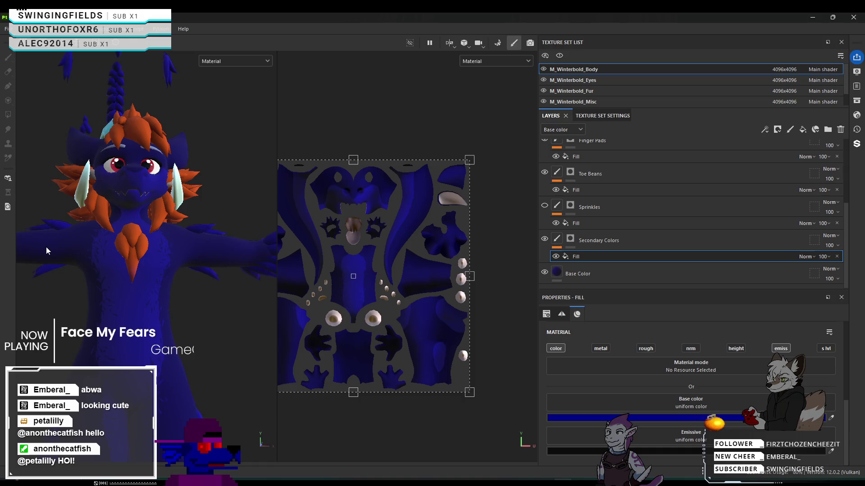
pyautogui.moveTo(71, 250)
pyautogui.keyDown('alt'); pyautogui.mouseDown()
pyautogui.moveTo(92, 266)
pyautogui.moveTo(34, 295)
pyautogui.moveTo(67, 196)
pyautogui.mouseUp(); pyautogui.keyUp('alt')
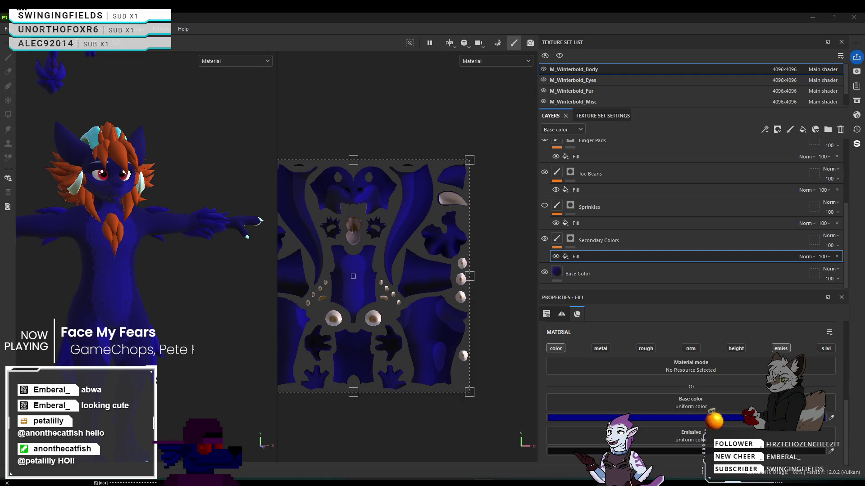
# Orbit around the character to inspect the now-blue chest, braid and arms.
pyautogui.scroll(-3, 158, 187)
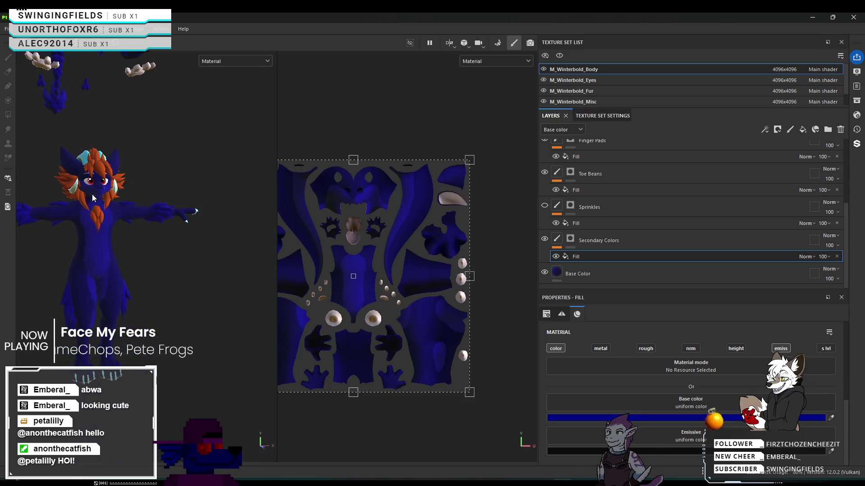
pyautogui.scroll(2, 93, 193)
pyautogui.scroll(3, 119, 172)
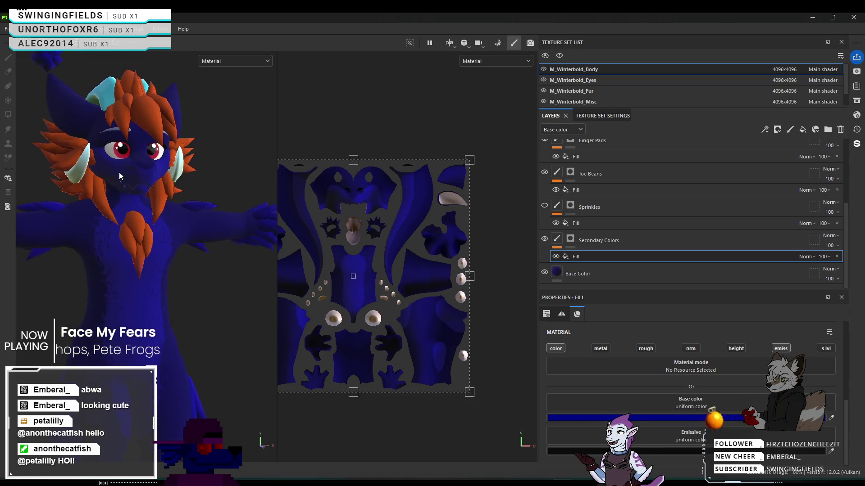
pyautogui.keyDown('alt'); pyautogui.moveTo(121, 177); pyautogui.dragTo(104, 184); pyautogui.keyUp('alt')
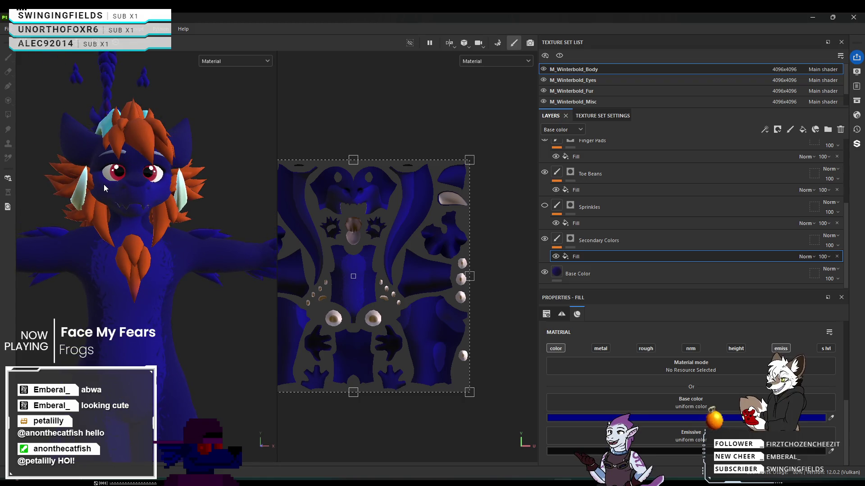
pyautogui.click(544, 205)
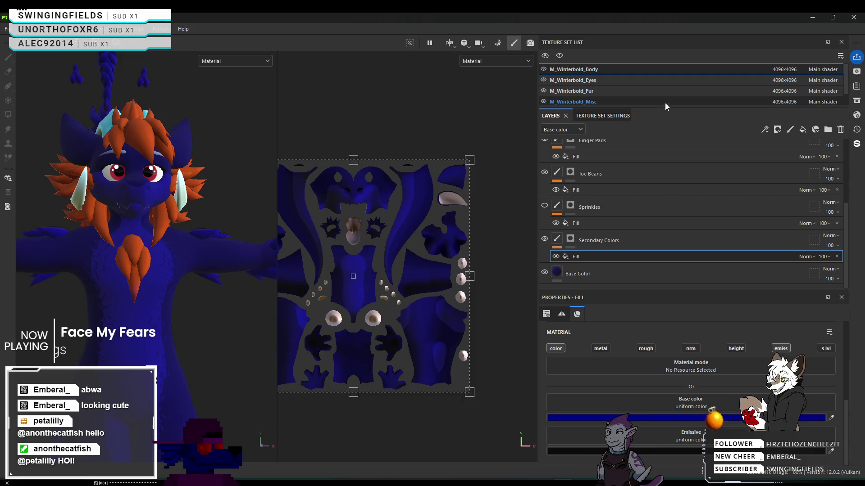
pyautogui.keyDown('alt'); pyautogui.moveTo(111, 149); pyautogui.dragTo(97, 148); pyautogui.keyUp('alt')
pyautogui.keyDown('alt'); pyautogui.moveTo(96, 149); pyautogui.dragTo(117, 177, button='right'); pyautogui.keyUp('alt')
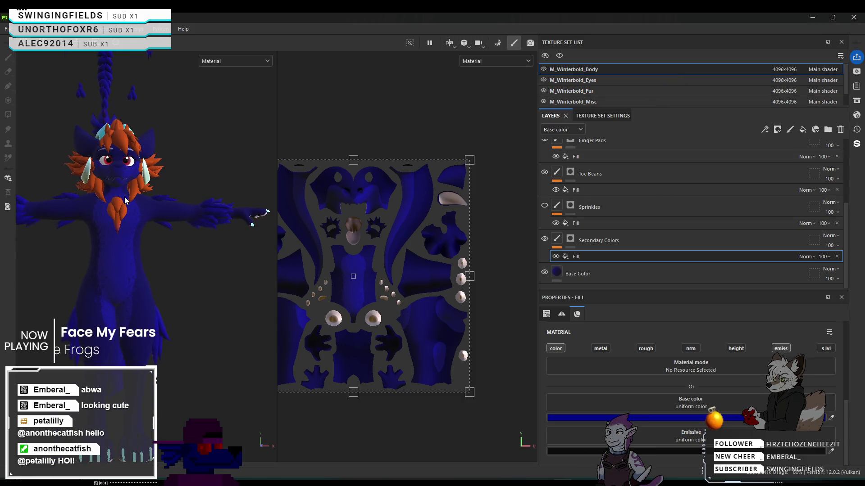
pyautogui.scroll(5, 125, 200)
pyautogui.moveTo(118, 198)
pyautogui.keyDown('alt'); pyautogui.mouseDown()
pyautogui.moveTo(79, 131)
pyautogui.moveTo(81, 170)
pyautogui.mouseUp(); pyautogui.keyUp('alt')
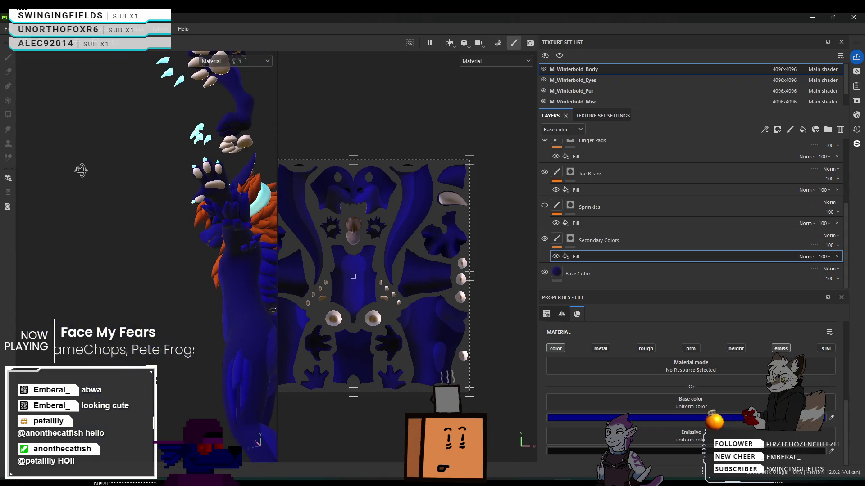
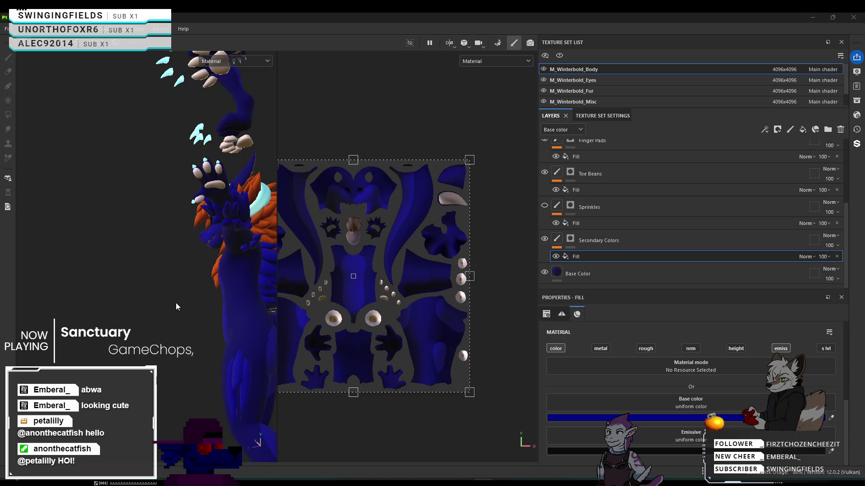
# Frame the character's upper body and switch to the M_Winterbold_Fur texture set.
pyautogui.moveTo(168, 297)
pyautogui.keyDown('alt'); pyautogui.mouseDown()
pyautogui.moveTo(199, 313)
pyautogui.moveTo(124, 298)
pyautogui.moveTo(189, 312)
pyautogui.moveTo(162, 301)
pyautogui.moveTo(74, 304)
pyautogui.mouseUp(); pyautogui.keyUp('alt')
pyautogui.keyDown('alt'); pyautogui.moveTo(117, 312); pyautogui.dragTo(120, 251, button='middle'); pyautogui.keyUp('alt')
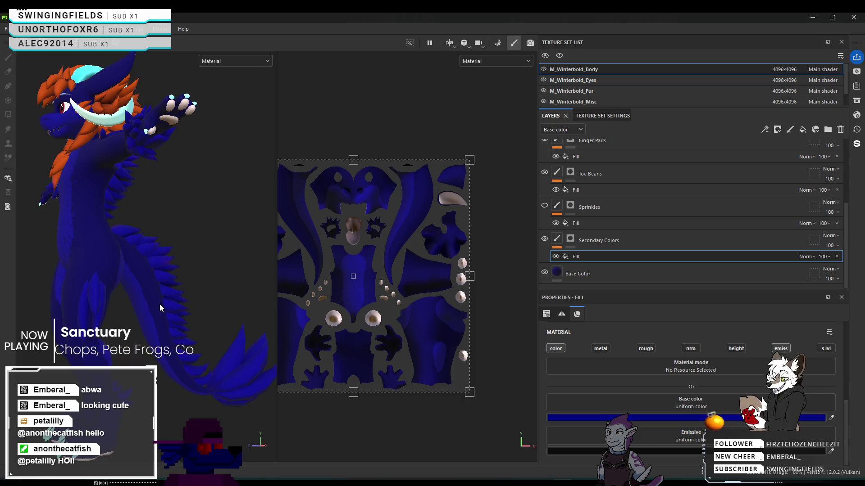
pyautogui.click(625, 93)
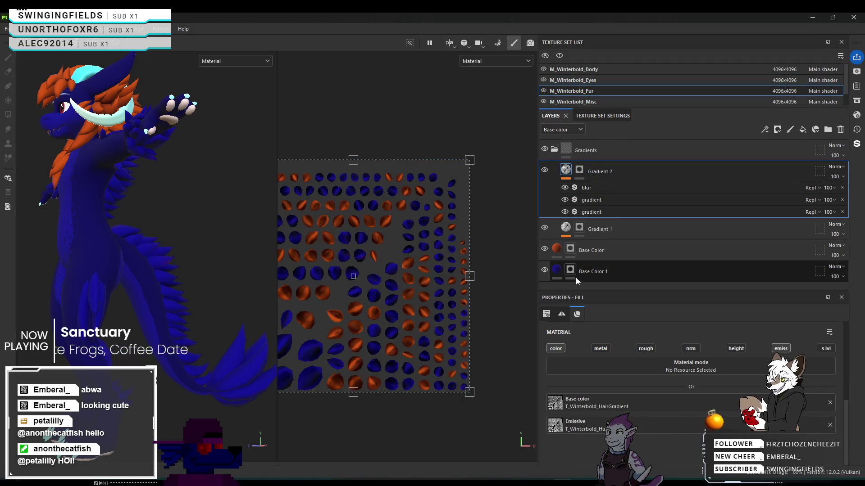
# Inspect the fur's blue Base Color 1 from the head and side, then switch to M_Winterbold_Body.
pyautogui.click(558, 273)
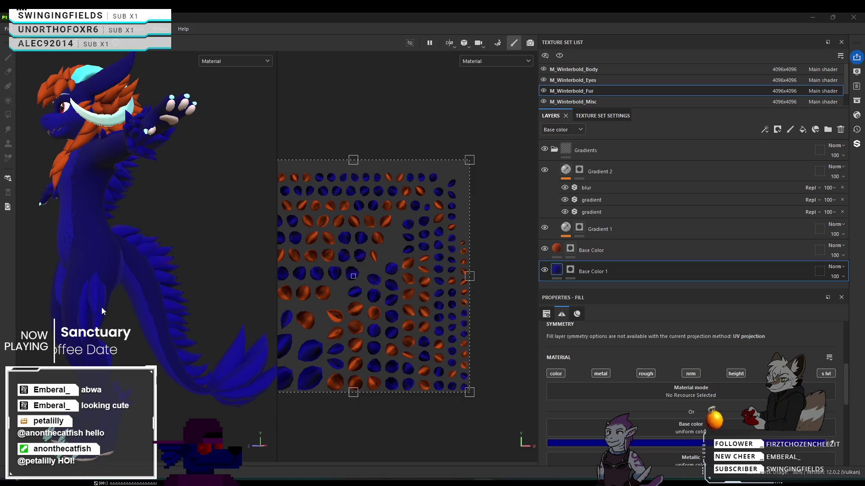
pyautogui.moveTo(141, 319)
pyautogui.keyDown('alt'); pyautogui.mouseDown()
pyautogui.moveTo(79, 324)
pyautogui.moveTo(138, 268)
pyautogui.moveTo(121, 252)
pyautogui.mouseUp(); pyautogui.keyUp('alt')
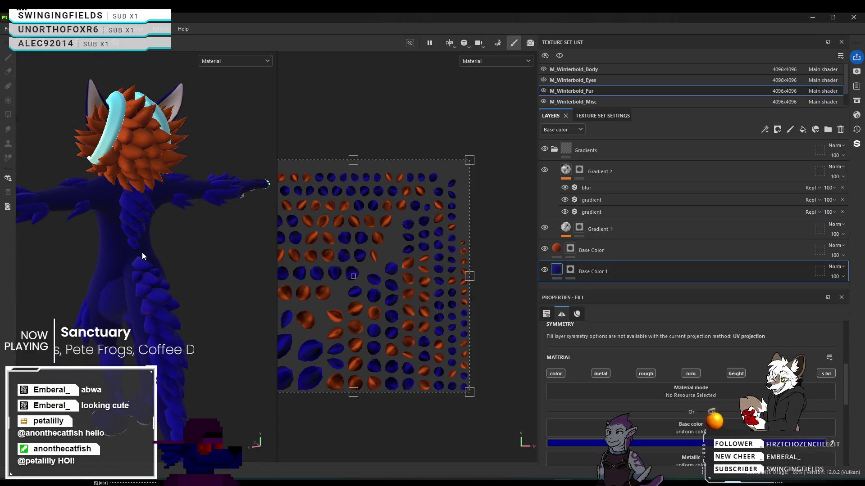
pyautogui.moveTo(169, 326)
pyautogui.keyDown('alt'); pyautogui.mouseDown()
pyautogui.moveTo(214, 281)
pyautogui.moveTo(257, 272)
pyautogui.moveTo(168, 272)
pyautogui.moveTo(243, 259)
pyautogui.moveTo(139, 284)
pyautogui.moveTo(190, 351)
pyautogui.moveTo(247, 292)
pyautogui.moveTo(247, 371)
pyautogui.mouseUp(); pyautogui.keyUp('alt')
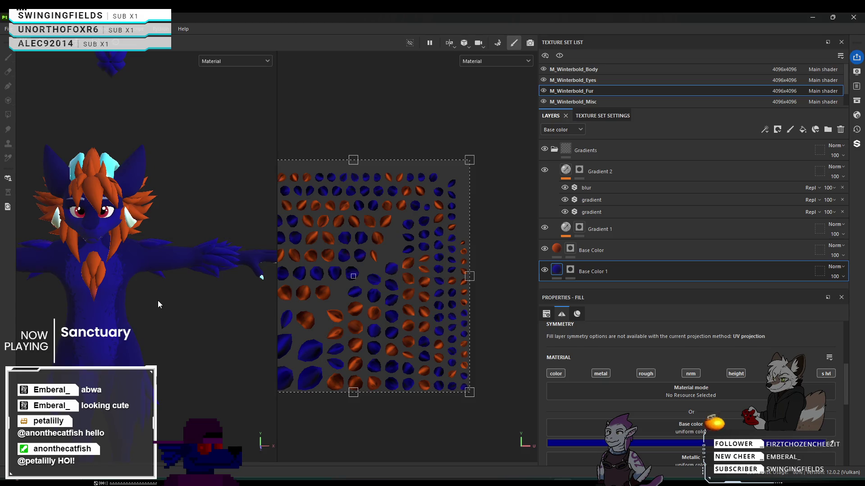
pyautogui.moveTo(169, 258)
pyautogui.keyDown('alt'); pyautogui.mouseDown(button='middle')
pyautogui.moveTo(207, 356)
pyautogui.moveTo(218, 206)
pyautogui.mouseUp(button='middle'); pyautogui.keyUp('alt')
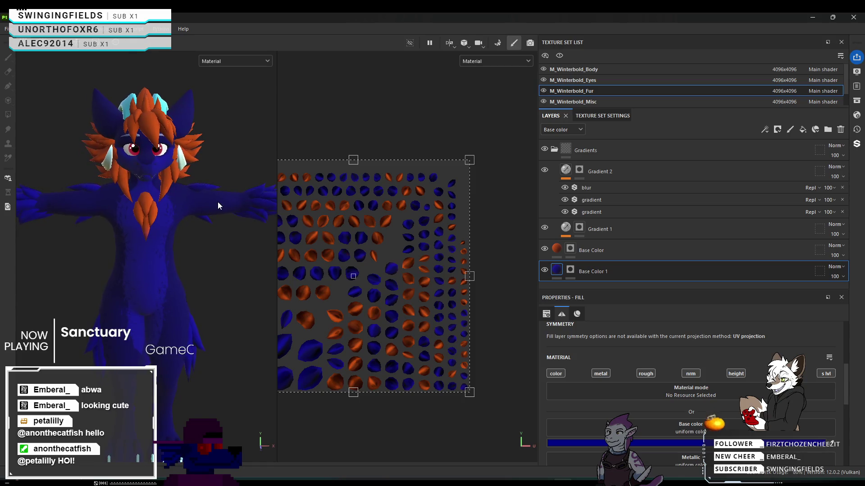
pyautogui.click(668, 70)
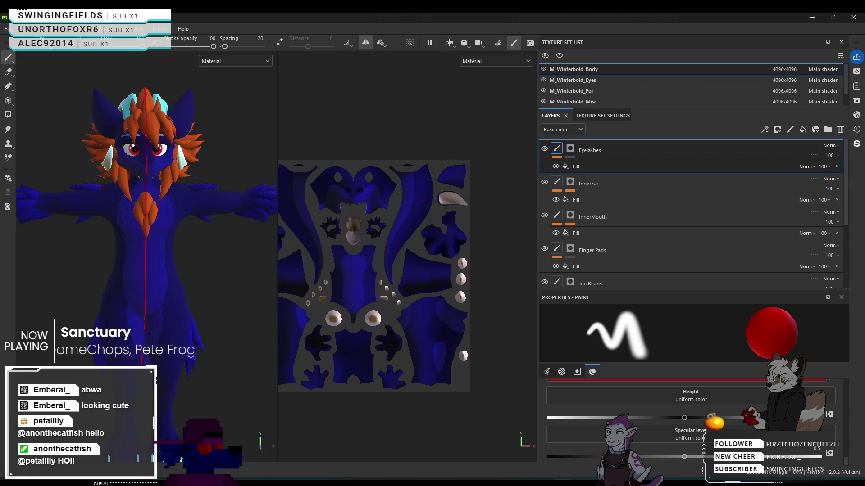
# Switch to M_Winterbold_Misc and then back to the M_Winterbold_Fur texture set.
pyautogui.moveTo(207, 283)
pyautogui.keyDown('alt'); pyautogui.mouseDown()
pyautogui.moveTo(166, 284)
pyautogui.moveTo(239, 226)
pyautogui.mouseUp(); pyautogui.keyUp('alt')
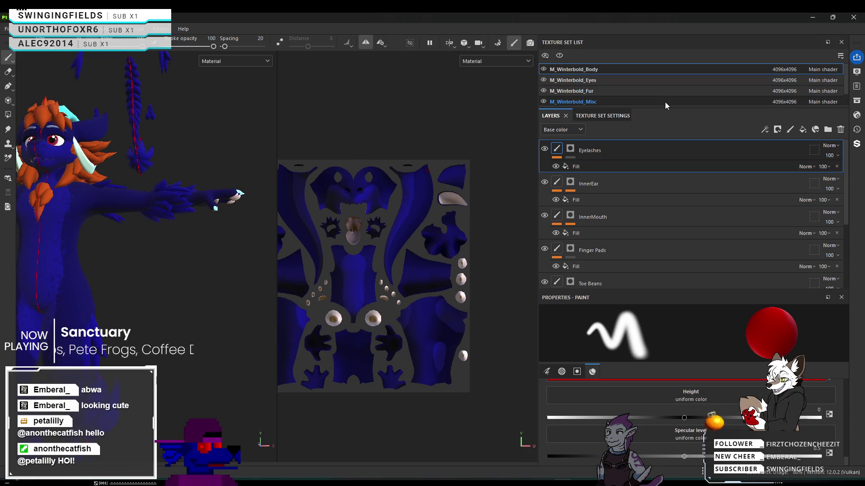
pyautogui.click(666, 101)
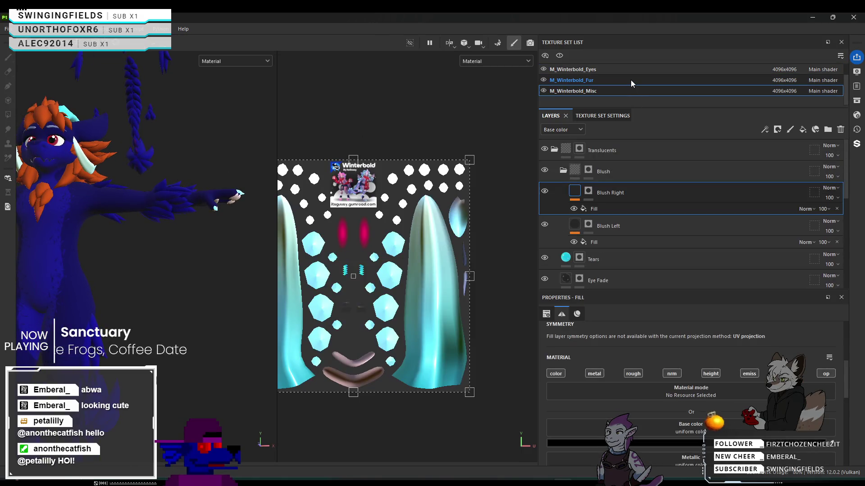
pyautogui.click(630, 80)
# Select the fur's blue Base Color 1 layer and duplicate it with Ctrl+D.
pyautogui.moveTo(200, 212)
pyautogui.keyDown('alt'); pyautogui.mouseDown()
pyautogui.moveTo(201, 266)
pyautogui.moveTo(228, 336)
pyautogui.moveTo(141, 299)
pyautogui.moveTo(179, 208)
pyautogui.moveTo(184, 225)
pyautogui.moveTo(187, 189)
pyautogui.moveTo(198, 211)
pyautogui.moveTo(223, 195)
pyautogui.moveTo(212, 239)
pyautogui.moveTo(219, 128)
pyautogui.mouseUp(); pyautogui.keyUp('alt')
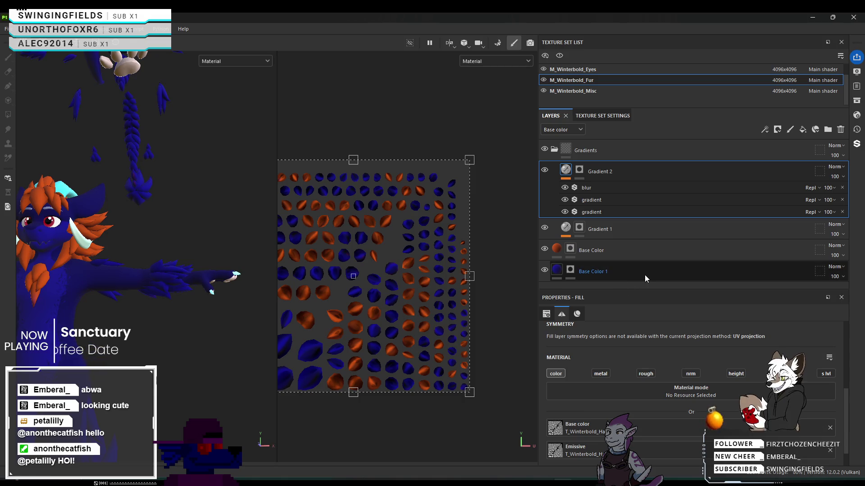
pyautogui.click(659, 272)
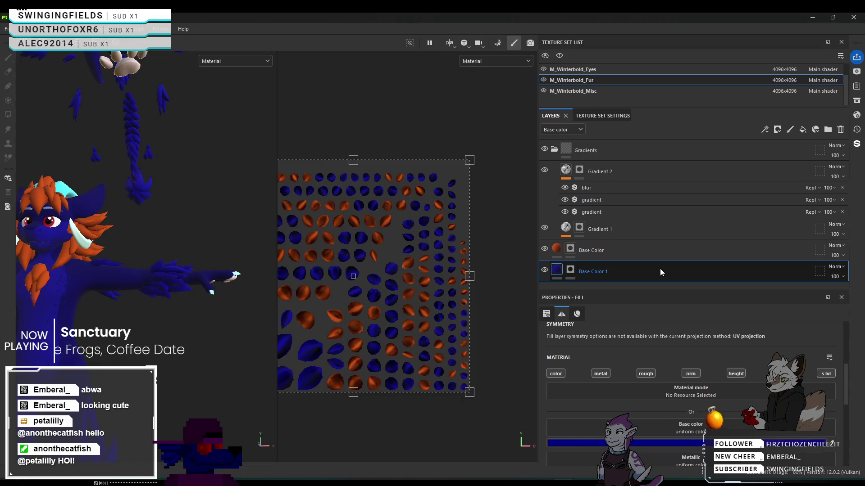
pyautogui.hotkey('ctrl', 'd')
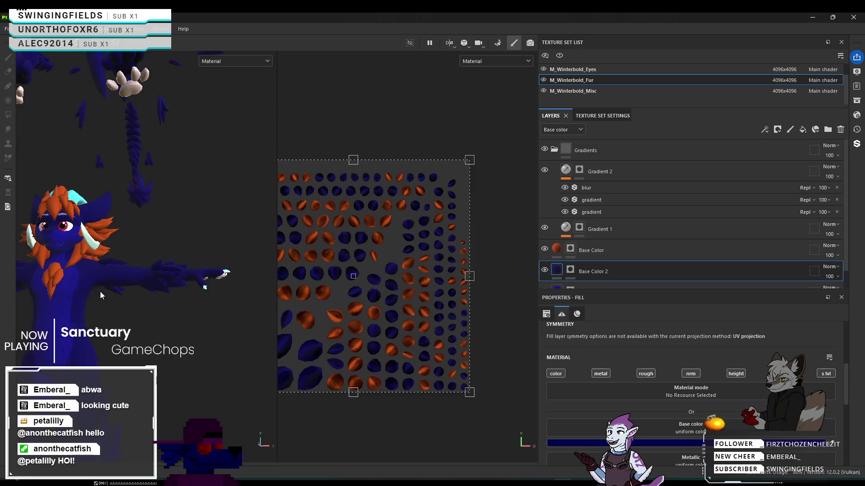
# Zoom onto the orange and blue fur spikes and target Base Color 2's mask for painting.
pyautogui.moveTo(173, 294)
pyautogui.keyDown('alt'); pyautogui.mouseDown()
pyautogui.moveTo(46, 306)
pyautogui.moveTo(171, 379)
pyautogui.mouseUp(); pyautogui.keyUp('alt')
pyautogui.scroll(5, 135, 253)
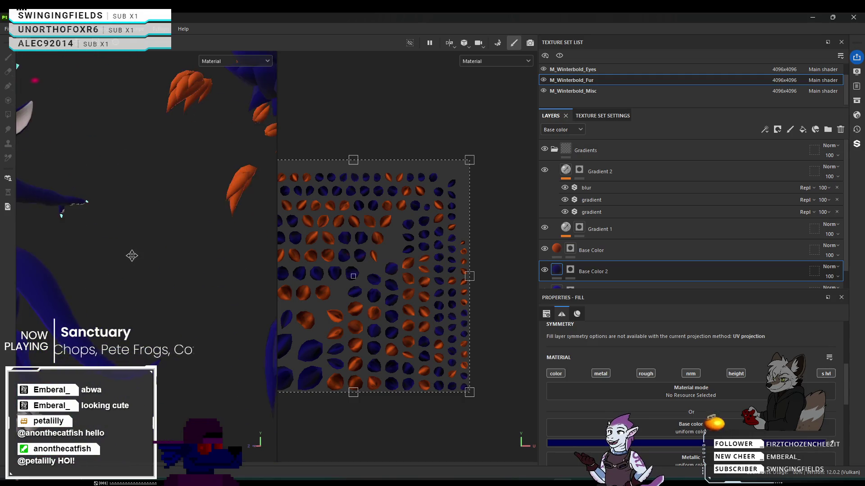
pyautogui.keyDown('alt'); pyautogui.moveTo(137, 251); pyautogui.dragTo(162, 226); pyautogui.keyUp('alt')
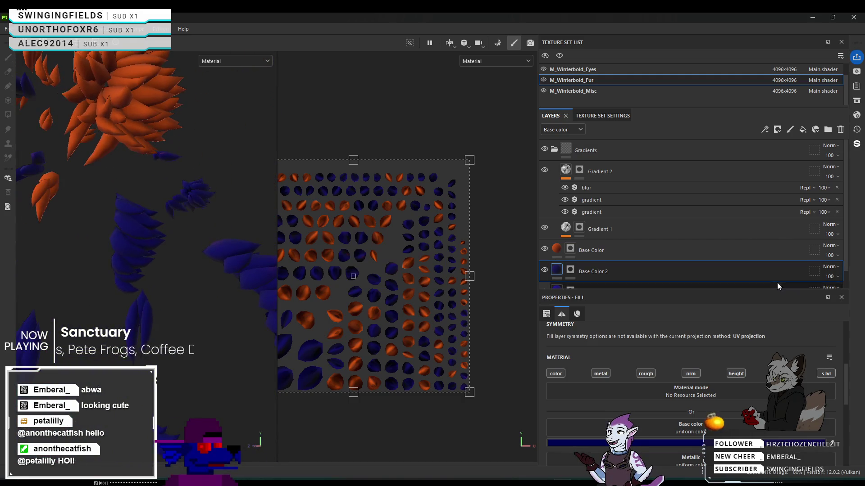
pyautogui.click(565, 269)
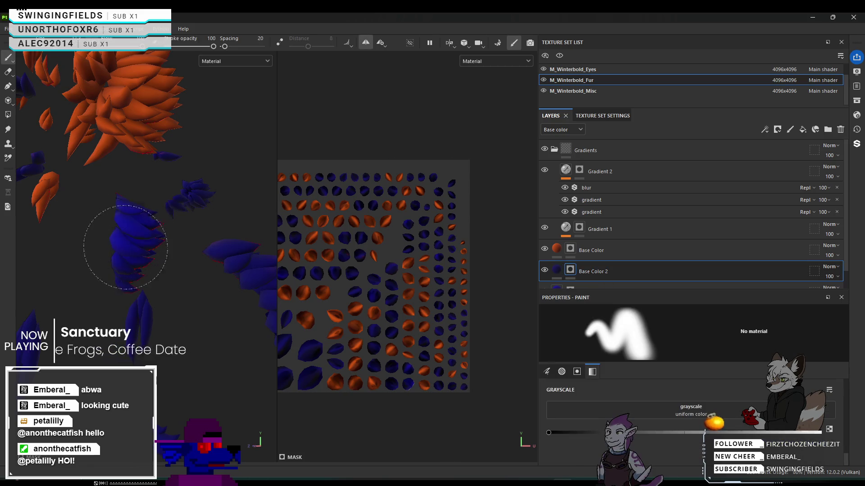
# Move Base Color 2 above the orange Base Color layer, then back below it.
pyautogui.moveTo(132, 235)
pyautogui.keyDown('alt'); pyautogui.mouseDown()
pyautogui.moveTo(139, 280)
pyautogui.moveTo(112, 254)
pyautogui.moveTo(59, 271)
pyautogui.mouseUp(); pyautogui.keyUp('alt')
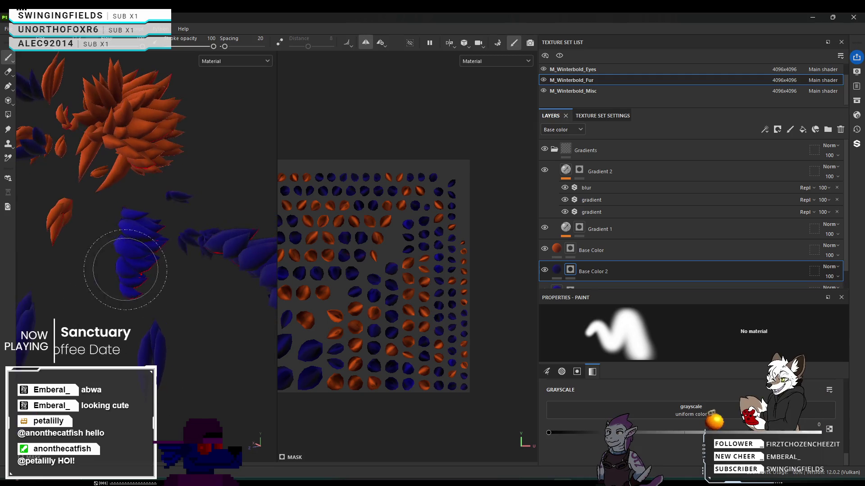
pyautogui.keyDown('alt'); pyautogui.moveTo(131, 260); pyautogui.dragTo(157, 237); pyautogui.keyUp('alt')
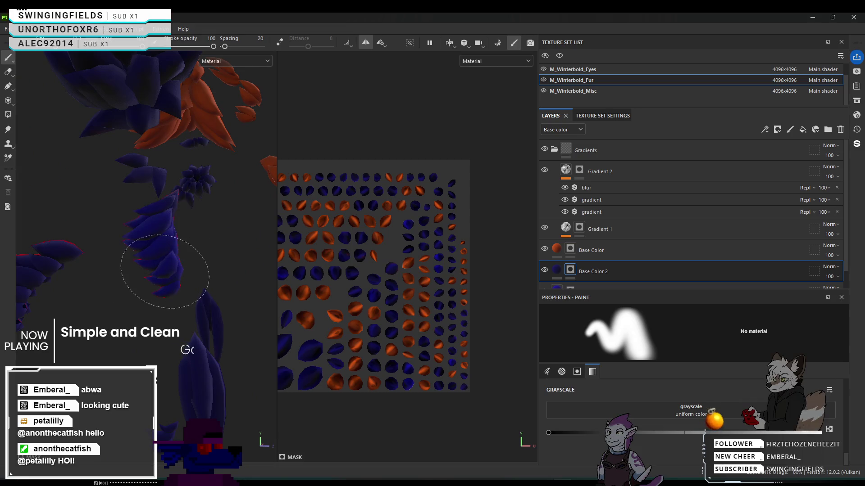
pyautogui.moveTo(628, 272)
pyautogui.mouseDown()
pyautogui.moveTo(628, 247)
pyautogui.moveTo(635, 277)
pyautogui.mouseUp()
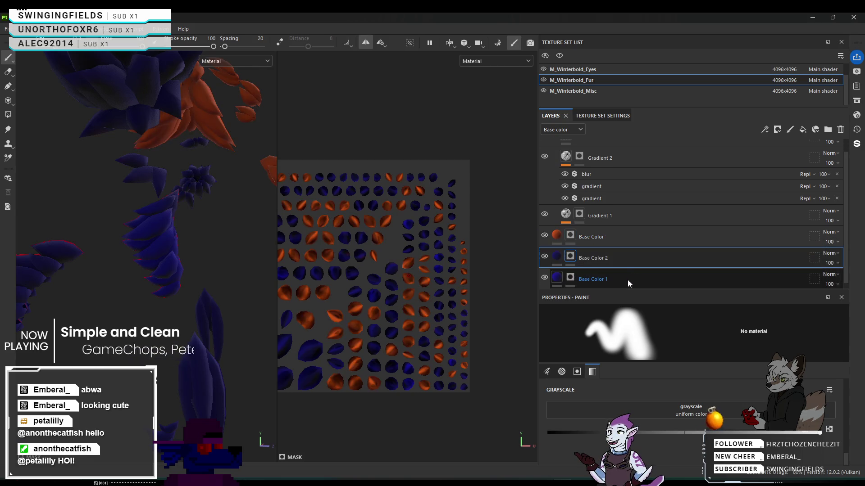
pyautogui.moveTo(634, 259)
pyautogui.mouseDown()
pyautogui.moveTo(628, 275)
pyautogui.moveTo(630, 241)
pyautogui.mouseUp()
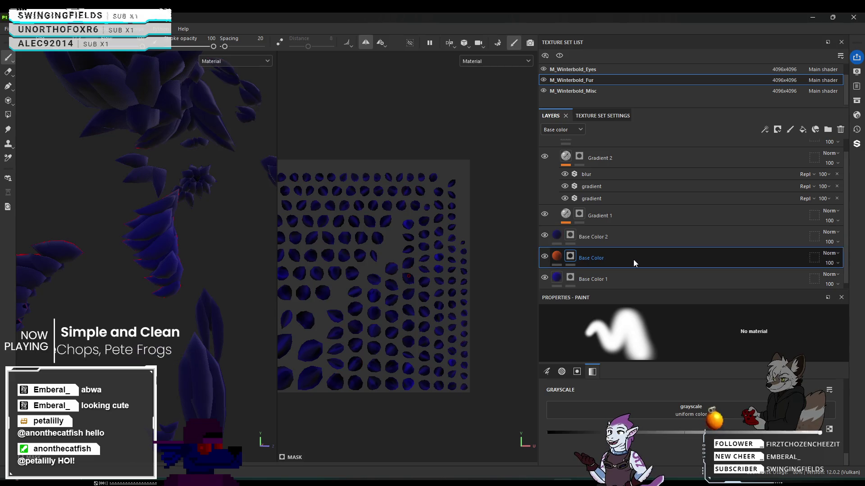
pyautogui.moveTo(640, 235); pyautogui.dragTo(644, 262)
# Switch the mask paint colour to black and examine the blue fur from several angles.
pyautogui.keyDown('alt'); pyautogui.moveTo(184, 318); pyautogui.dragTo(199, 305); pyautogui.keyUp('alt')
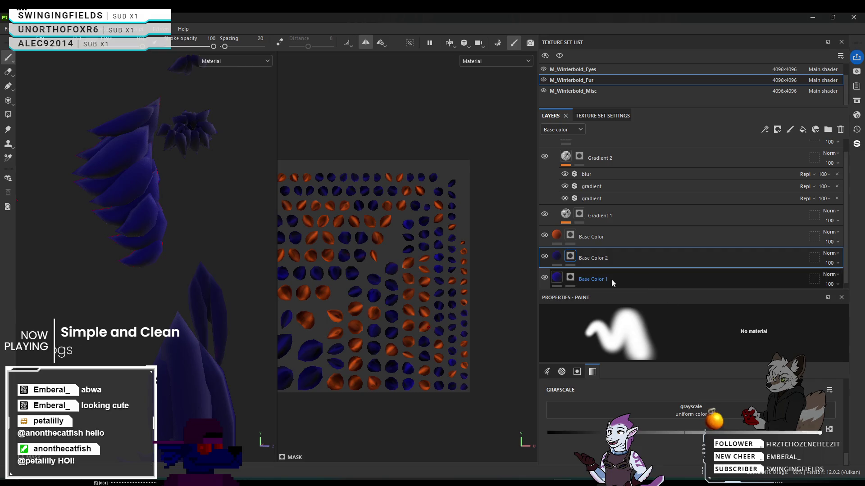
pyautogui.press('x')
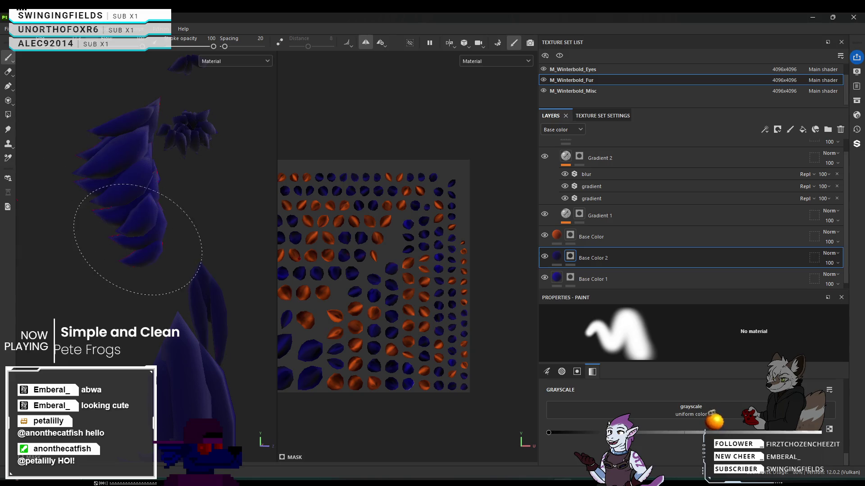
pyautogui.moveTo(114, 145)
pyautogui.keyDown('alt'); pyautogui.mouseDown()
pyautogui.moveTo(128, 189)
pyautogui.moveTo(170, 228)
pyautogui.moveTo(116, 162)
pyautogui.mouseUp(); pyautogui.keyUp('alt')
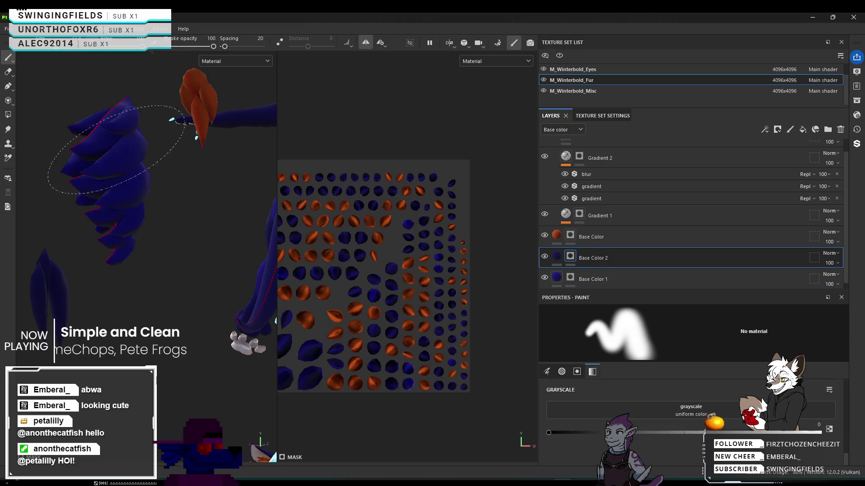
pyautogui.moveTo(54, 189)
pyautogui.keyDown('alt'); pyautogui.mouseDown()
pyautogui.moveTo(182, 262)
pyautogui.moveTo(113, 159)
pyautogui.moveTo(194, 164)
pyautogui.moveTo(91, 175)
pyautogui.moveTo(68, 190)
pyautogui.moveTo(161, 165)
pyautogui.mouseUp(); pyautogui.keyUp('alt')
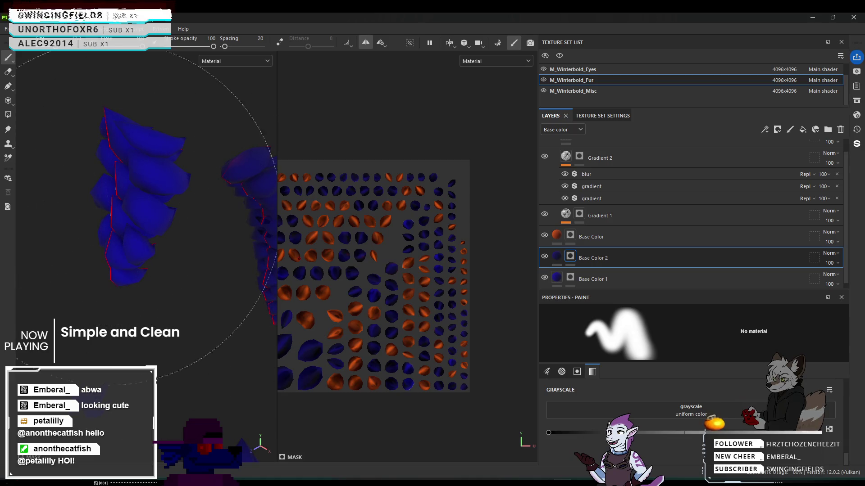
pyautogui.moveTo(126, 162)
pyautogui.keyDown('alt'); pyautogui.mouseDown()
pyautogui.moveTo(141, 177)
pyautogui.moveTo(194, 182)
pyautogui.moveTo(135, 149)
pyautogui.moveTo(170, 155)
pyautogui.moveTo(194, 117)
pyautogui.mouseUp(); pyautogui.keyUp('alt')
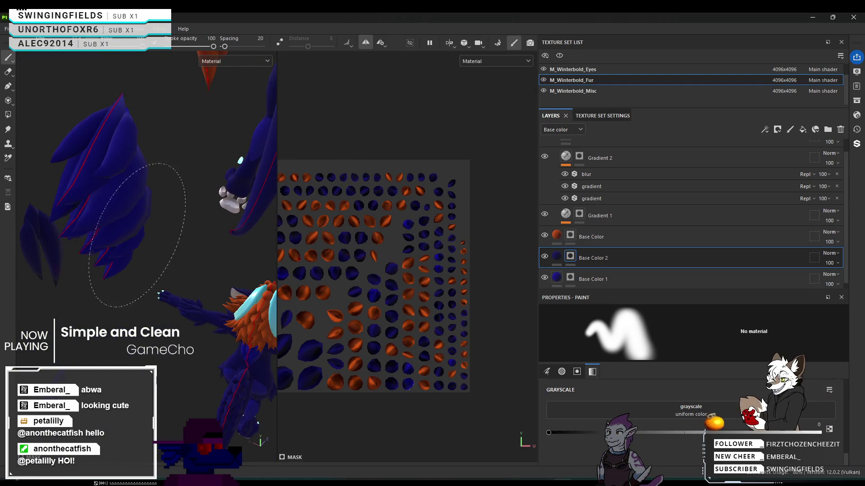
pyautogui.scroll(3, 108, 198)
pyautogui.moveTo(107, 198)
pyautogui.keyDown('alt'); pyautogui.mouseDown()
pyautogui.moveTo(201, 178)
pyautogui.moveTo(105, 203)
pyautogui.mouseUp(); pyautogui.keyUp('alt')
pyautogui.moveTo(58, 171)
pyautogui.keyDown('alt'); pyautogui.mouseDown()
pyautogui.moveTo(222, 184)
pyautogui.moveTo(48, 199)
pyautogui.moveTo(65, 123)
pyautogui.moveTo(144, 155)
pyautogui.moveTo(163, 185)
pyautogui.moveTo(347, 221)
pyautogui.moveTo(224, 228)
pyautogui.mouseUp(); pyautogui.keyUp('alt')
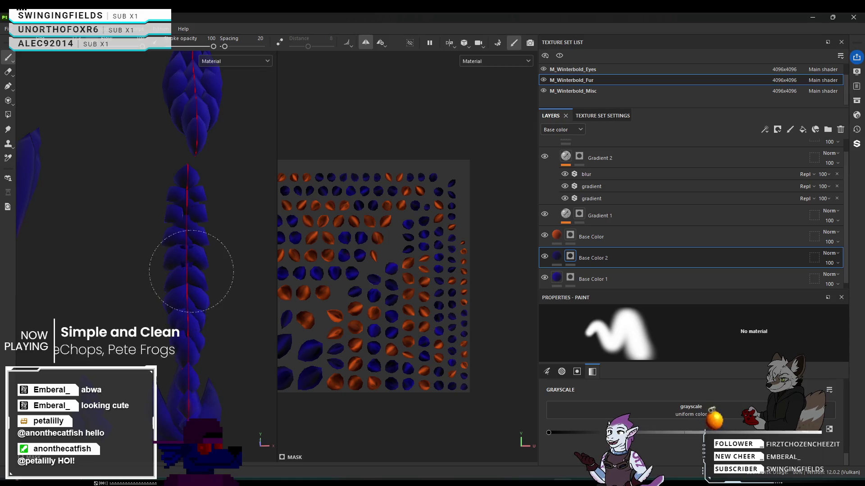
pyautogui.moveTo(182, 204)
pyautogui.keyDown('alt'); pyautogui.mouseDown()
pyautogui.moveTo(242, 226)
pyautogui.moveTo(219, 208)
pyautogui.mouseUp(); pyautogui.keyUp('alt')
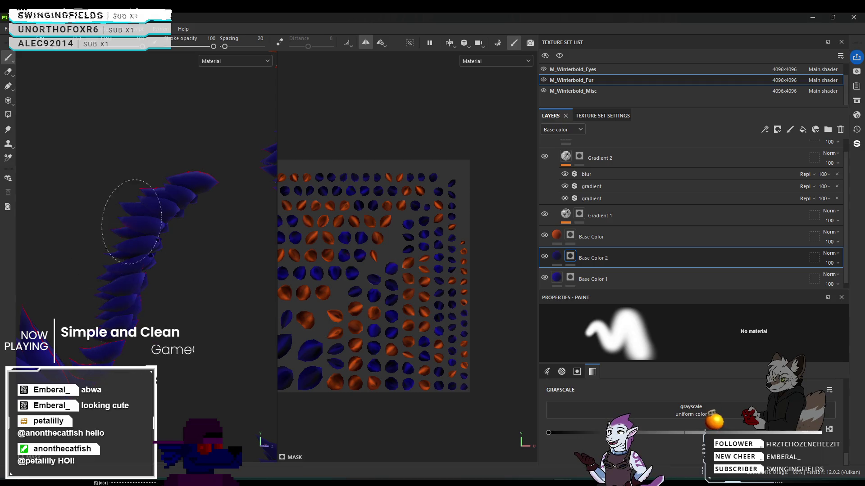
pyautogui.moveTo(155, 193)
pyautogui.keyDown('alt'); pyautogui.mouseDown()
pyautogui.moveTo(236, 188)
pyautogui.moveTo(167, 314)
pyautogui.mouseUp(); pyautogui.keyUp('alt')
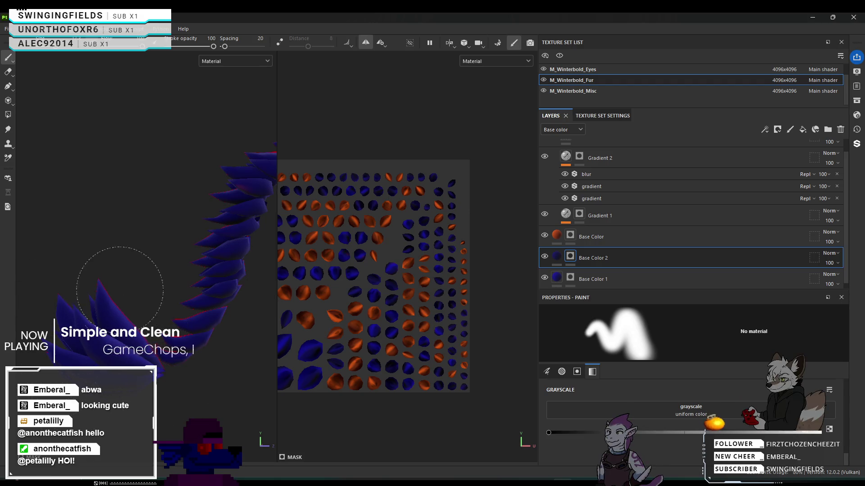
pyautogui.moveTo(60, 332)
pyautogui.keyDown('alt'); pyautogui.mouseDown()
pyautogui.moveTo(192, 319)
pyautogui.moveTo(165, 289)
pyautogui.mouseUp(); pyautogui.keyUp('alt')
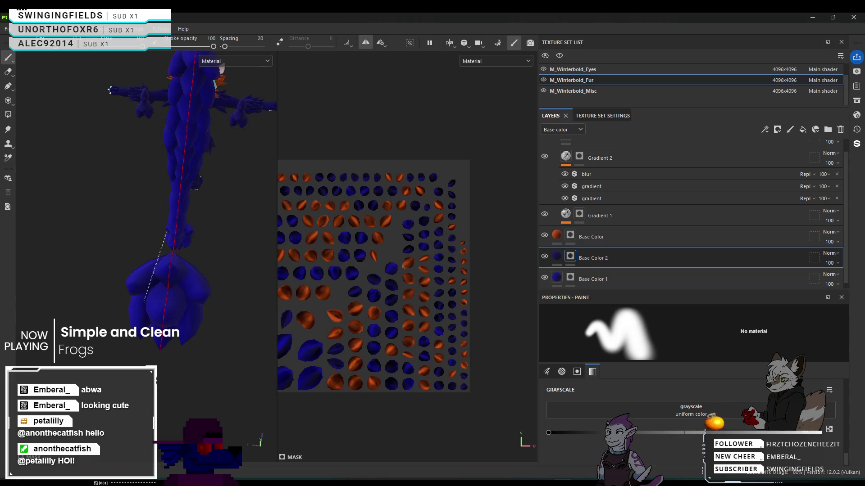
pyautogui.moveTo(164, 295)
pyautogui.keyDown('alt'); pyautogui.mouseDown()
pyautogui.moveTo(270, 234)
pyautogui.moveTo(275, 220)
pyautogui.mouseUp(); pyautogui.keyUp('alt')
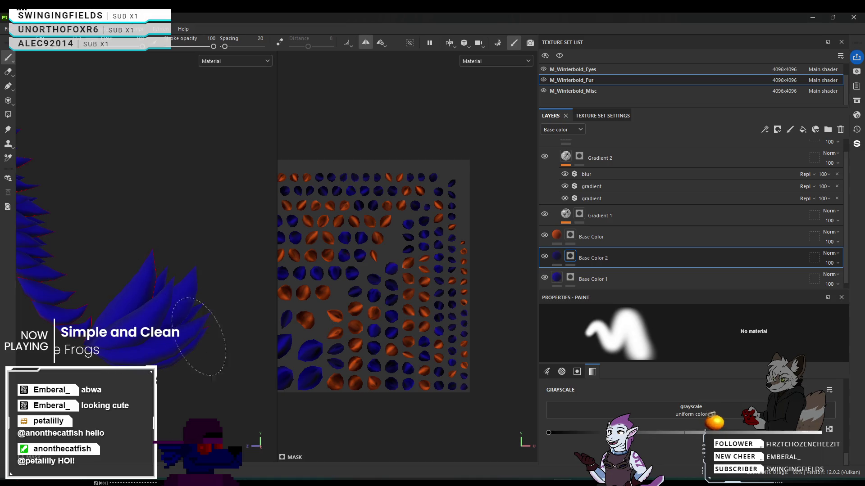
pyautogui.keyDown('alt'); pyautogui.moveTo(196, 342); pyautogui.dragTo(175, 229); pyautogui.keyUp('alt')
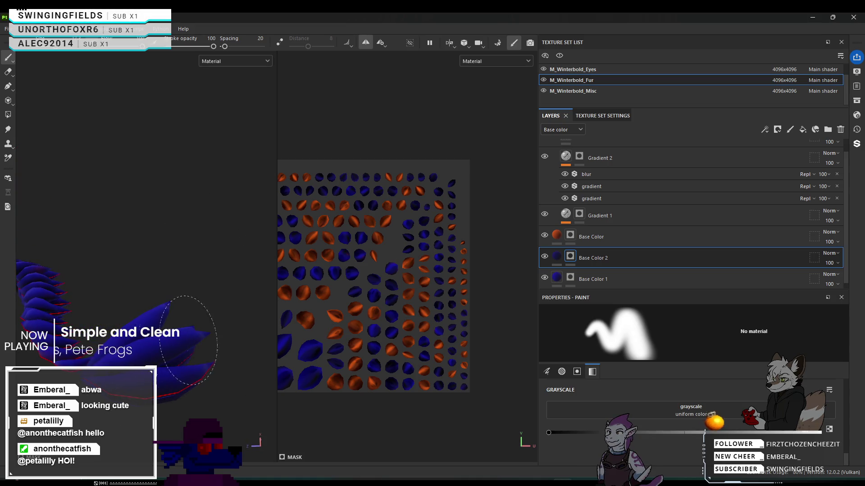
pyautogui.keyDown('alt'); pyautogui.moveTo(187, 344); pyautogui.dragTo(117, 357); pyautogui.keyUp('alt')
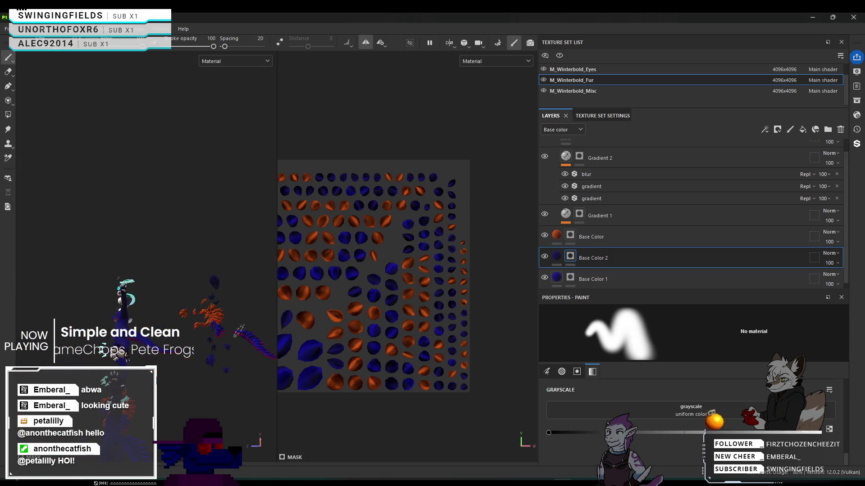
pyautogui.moveTo(135, 315)
pyautogui.keyDown('alt'); pyautogui.mouseDown()
pyautogui.moveTo(120, 361)
pyautogui.moveTo(128, 334)
pyautogui.moveTo(113, 315)
pyautogui.mouseUp(); pyautogui.keyUp('alt')
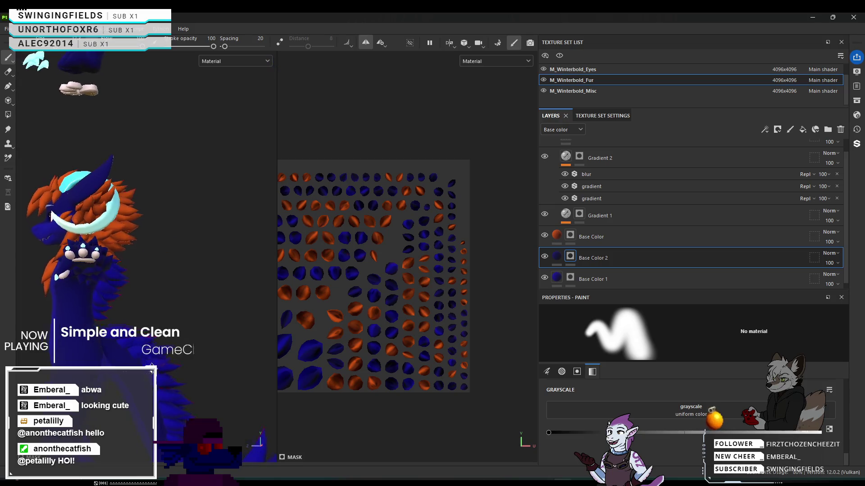
pyautogui.scroll(5, 64, 293)
pyautogui.scroll(-5, 135, 243)
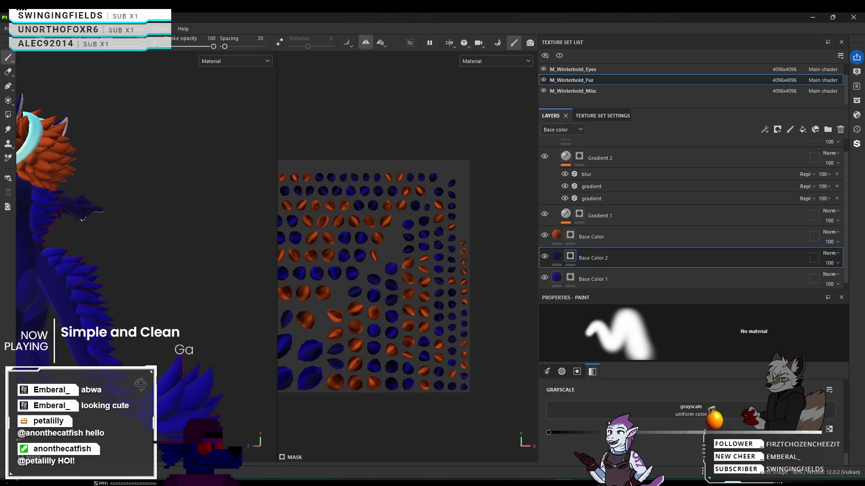
pyautogui.keyDown('alt'); pyautogui.moveTo(135, 243); pyautogui.dragTo(171, 243); pyautogui.keyUp('alt')
pyautogui.moveTo(192, 349)
pyautogui.keyDown('alt'); pyautogui.mouseDown()
pyautogui.moveTo(149, 322)
pyautogui.moveTo(297, 320)
pyautogui.moveTo(220, 321)
pyautogui.moveTo(288, 318)
pyautogui.moveTo(140, 277)
pyautogui.mouseUp(); pyautogui.keyUp('alt')
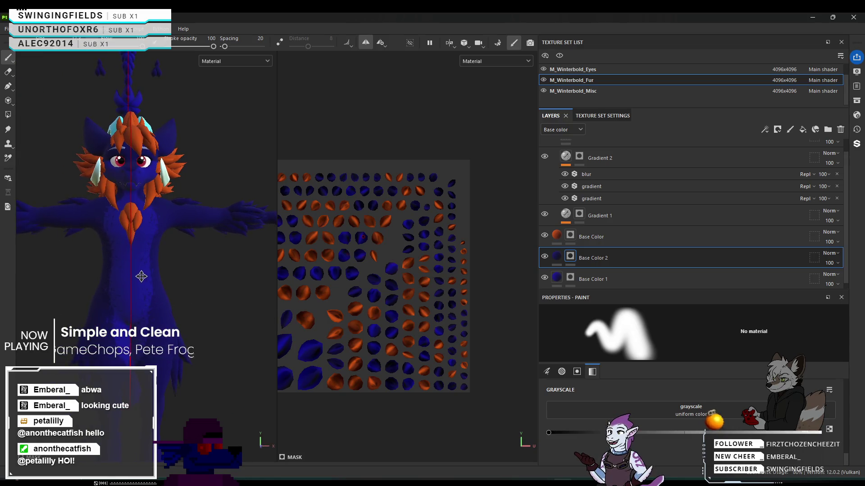
pyautogui.keyDown('alt'); pyautogui.moveTo(141, 276); pyautogui.dragTo(142, 284, button='middle'); pyautogui.keyUp('alt')
pyautogui.moveTo(131, 319)
pyautogui.keyDown('alt'); pyautogui.mouseDown()
pyautogui.moveTo(154, 279)
pyautogui.moveTo(139, 288)
pyautogui.moveTo(162, 298)
pyautogui.moveTo(51, 306)
pyautogui.moveTo(231, 309)
pyautogui.moveTo(110, 274)
pyautogui.mouseUp(); pyautogui.keyUp('alt')
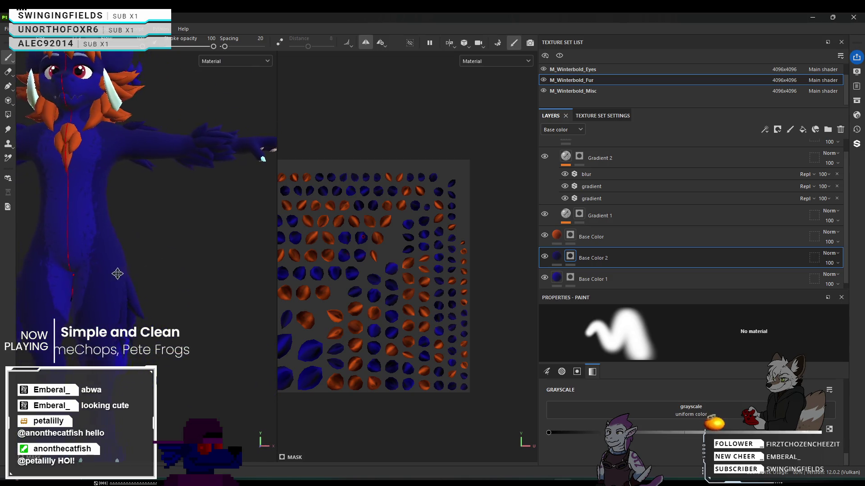
pyautogui.keyDown('alt'); pyautogui.moveTo(110, 274); pyautogui.dragTo(155, 273, button='middle'); pyautogui.keyUp('alt')
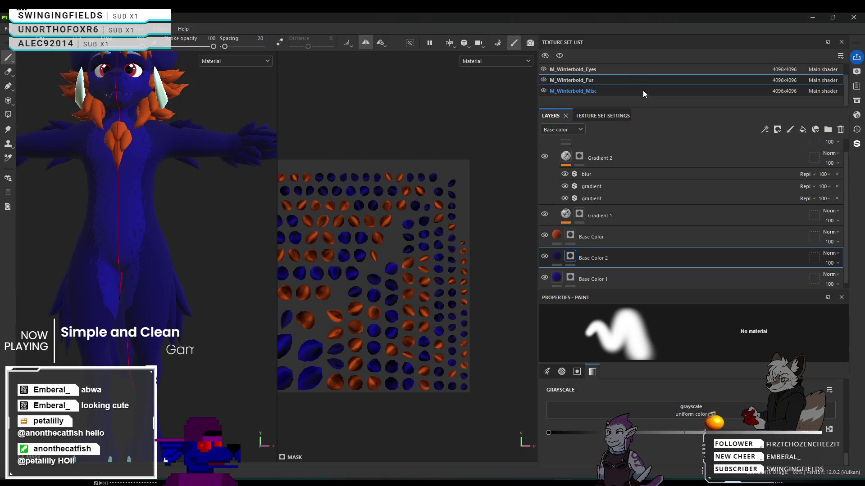
# Scroll through the Misc layer stack, reviewing Teeth, Gums, Claws, Blush and Tears.
pyautogui.scroll(-5, 659, 217)
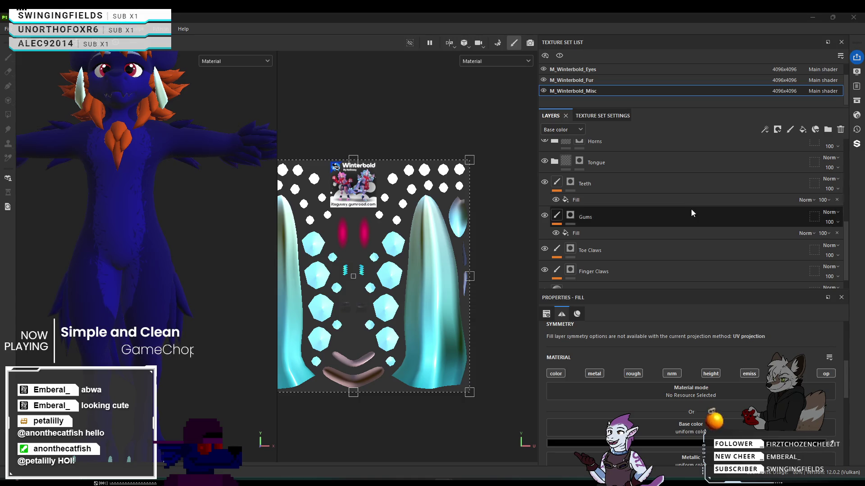
pyautogui.scroll(-1, 690, 212)
pyautogui.scroll(5, 690, 270)
pyautogui.scroll(3, 690, 271)
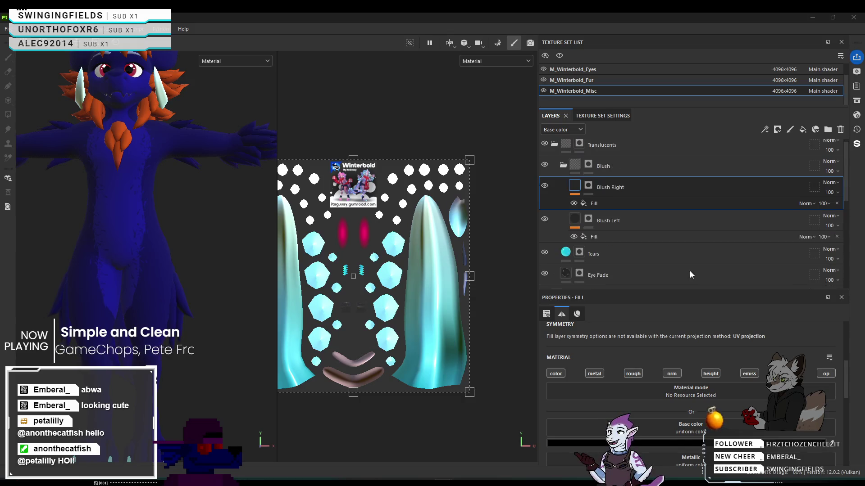
pyautogui.scroll(1, 644, 72)
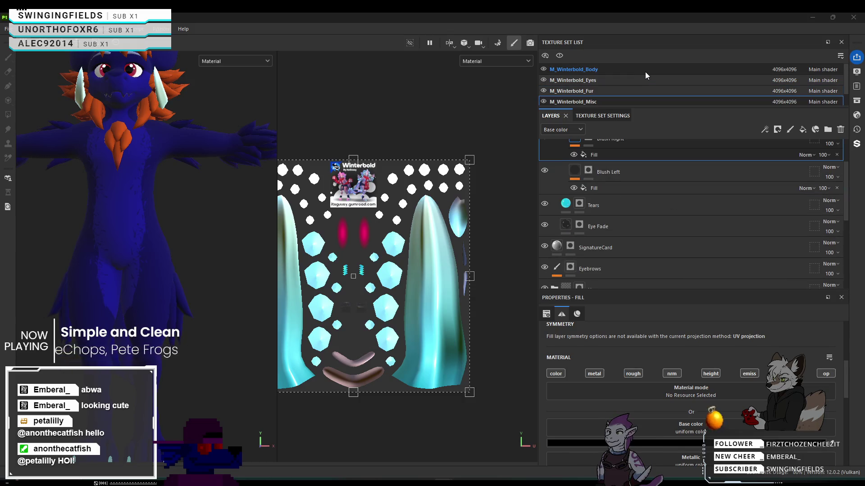
# Switch to M_Winterbold_Body and open the Toe Beans layer's fill settings.
pyautogui.click(645, 71)
pyautogui.scroll(1, 664, 229)
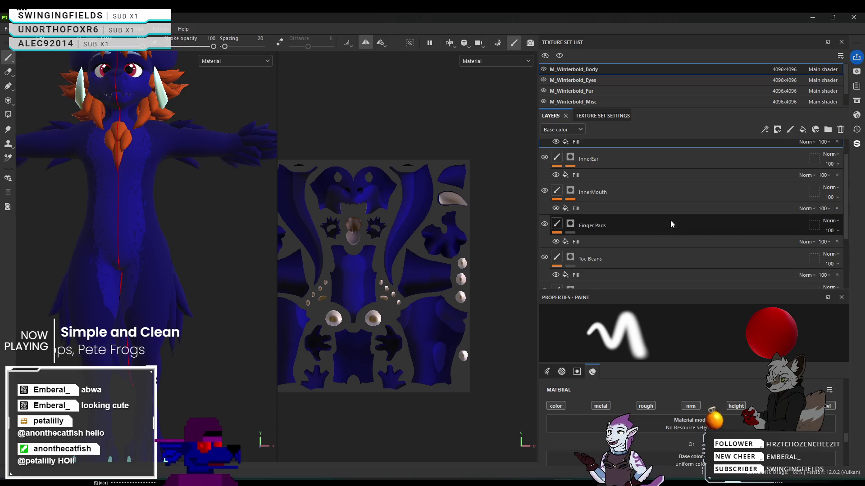
pyautogui.click(631, 238)
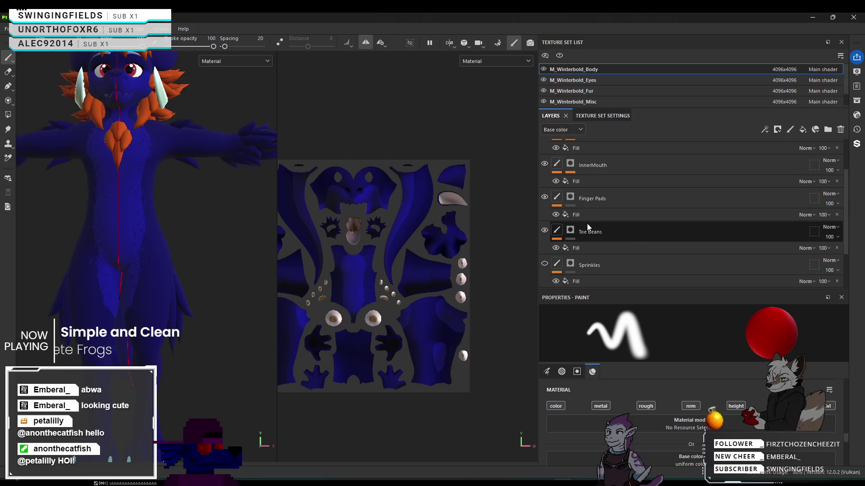
pyautogui.click(580, 205)
pyautogui.click(596, 235)
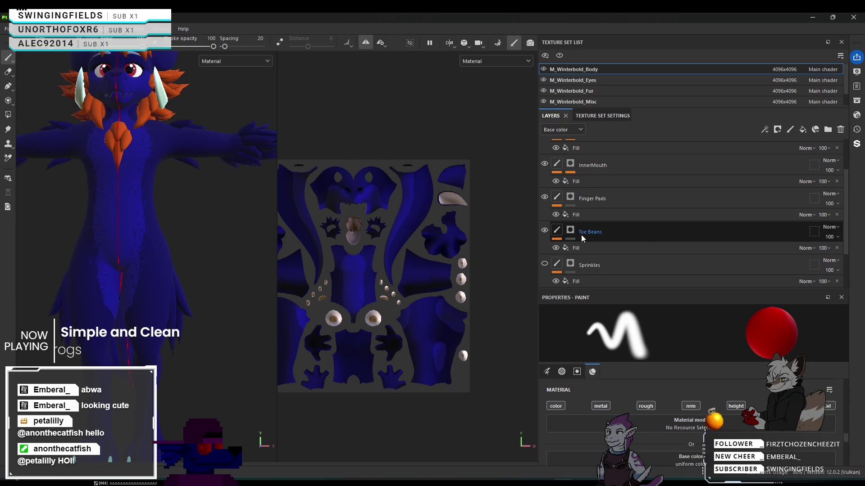
pyautogui.click(601, 245)
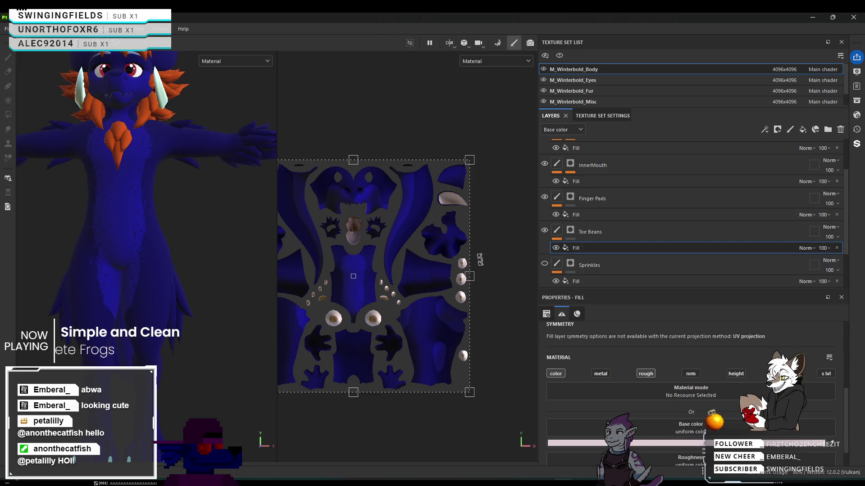
pyautogui.scroll(-2, 782, 441)
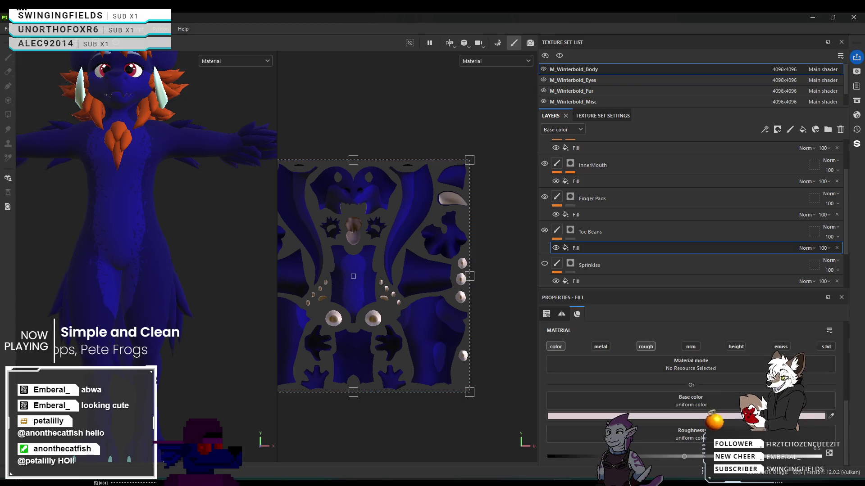
pyautogui.scroll(2, 782, 441)
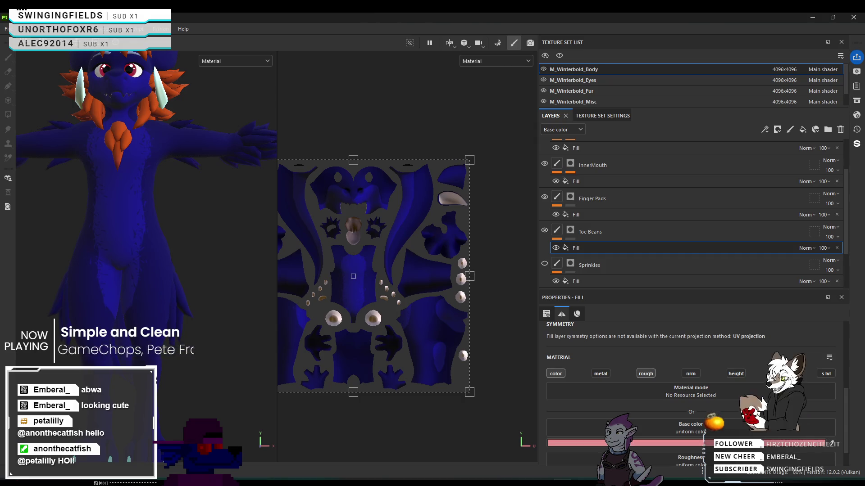
# Undo the pink toe bean colour, restore it with Edit > Redo, and inspect the paw pads.
pyautogui.moveTo(149, 135)
pyautogui.keyDown('alt'); pyautogui.mouseDown()
pyautogui.moveTo(138, 201)
pyautogui.moveTo(162, 170)
pyautogui.mouseUp(); pyautogui.keyUp('alt')
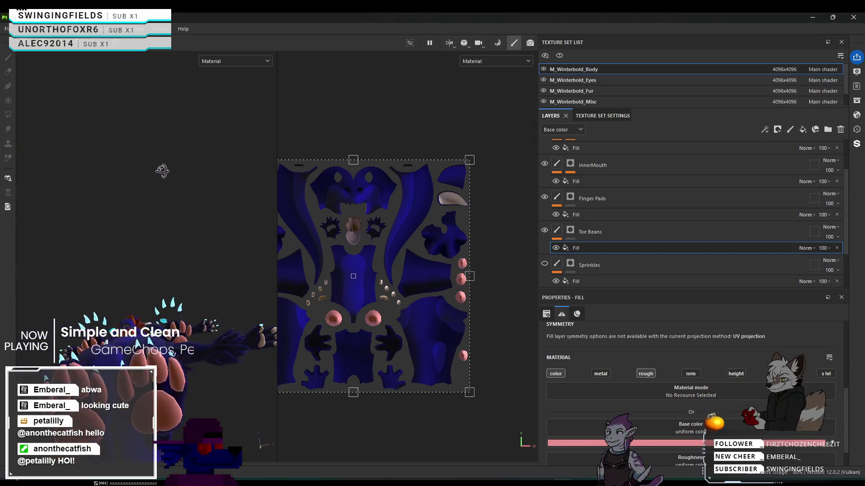
pyautogui.hotkey('ctrl', 'z')
pyautogui.click(6, 28)
pyautogui.moveTo(26, 28)
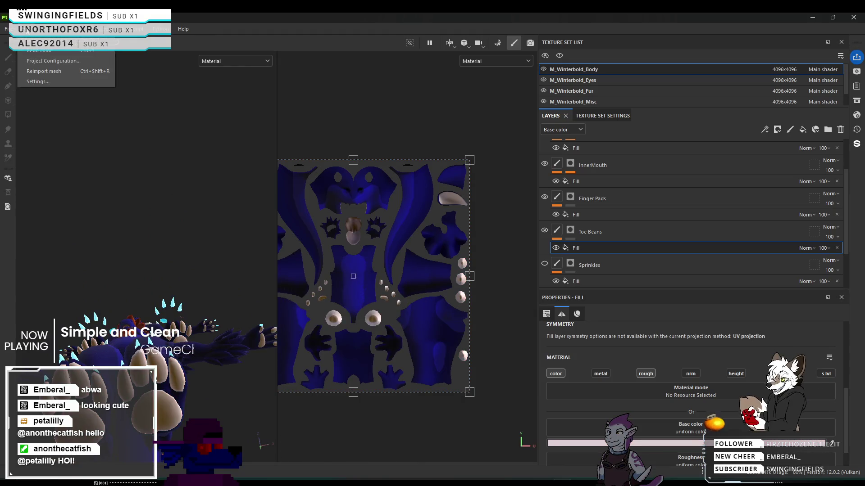
pyautogui.click(45, 51)
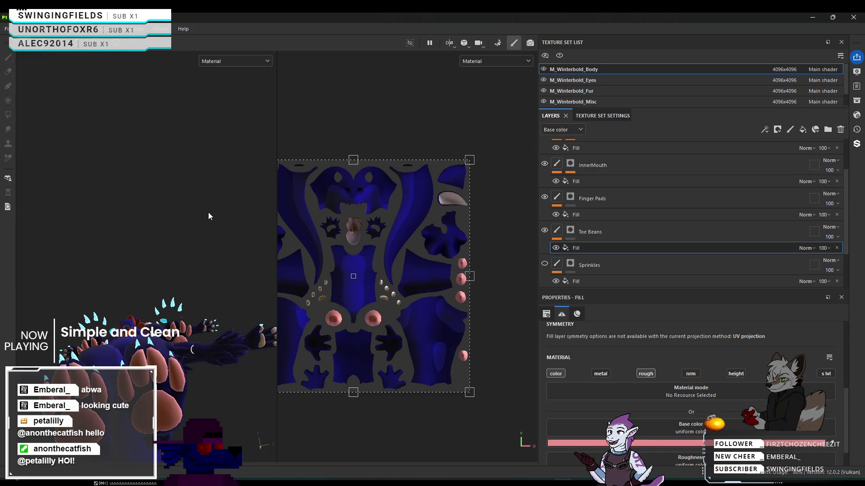
pyautogui.moveTo(146, 251)
pyautogui.keyDown('alt'); pyautogui.mouseDown()
pyautogui.moveTo(192, 350)
pyautogui.moveTo(182, 214)
pyautogui.moveTo(143, 338)
pyautogui.moveTo(143, 324)
pyautogui.moveTo(145, 361)
pyautogui.mouseUp(); pyautogui.keyUp('alt')
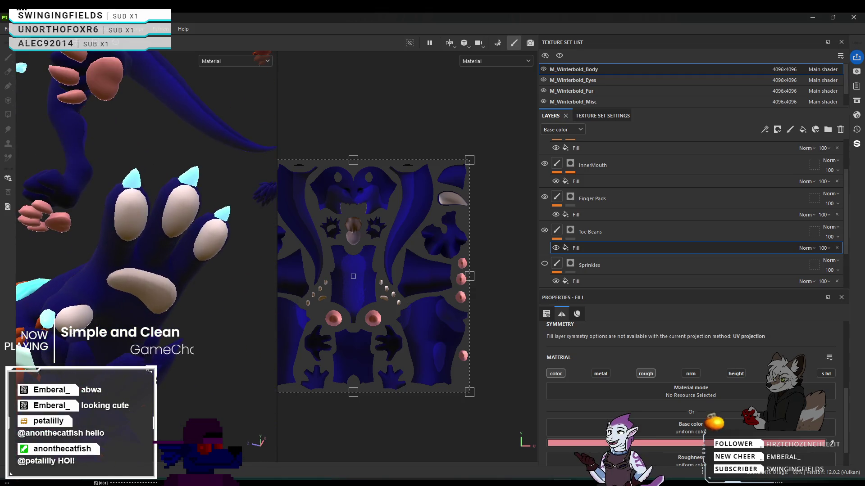
# Set the Finger Pads fill base colour to salmon pink.
pyautogui.click(604, 215)
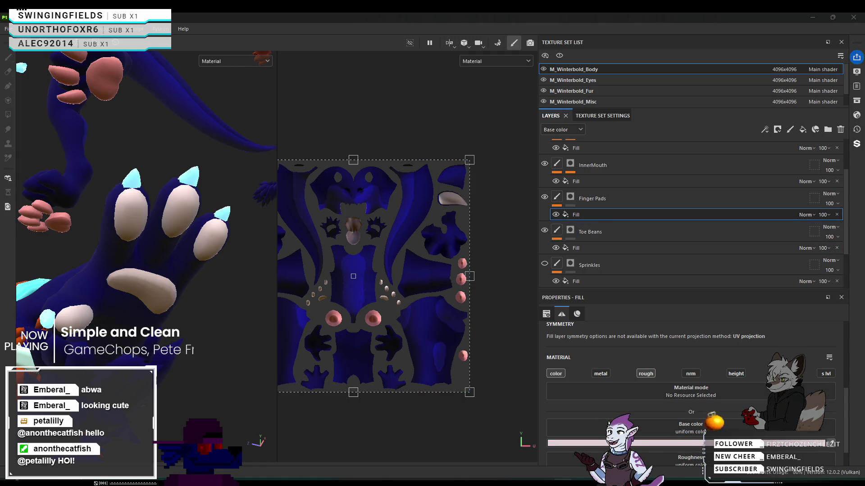
pyautogui.click(333, 318)
pyautogui.moveTo(214, 306)
pyautogui.keyDown('alt'); pyautogui.mouseDown()
pyautogui.moveTo(180, 362)
pyautogui.moveTo(222, 350)
pyautogui.moveTo(301, 224)
pyautogui.moveTo(324, 223)
pyautogui.mouseUp(); pyautogui.keyUp('alt')
pyautogui.scroll(-3, 647, 223)
pyautogui.scroll(3, 656, 256)
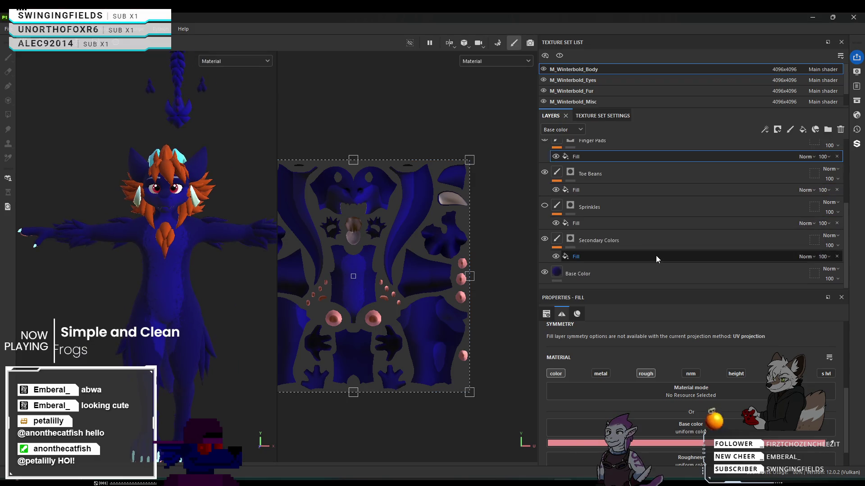
pyautogui.scroll(1, 656, 255)
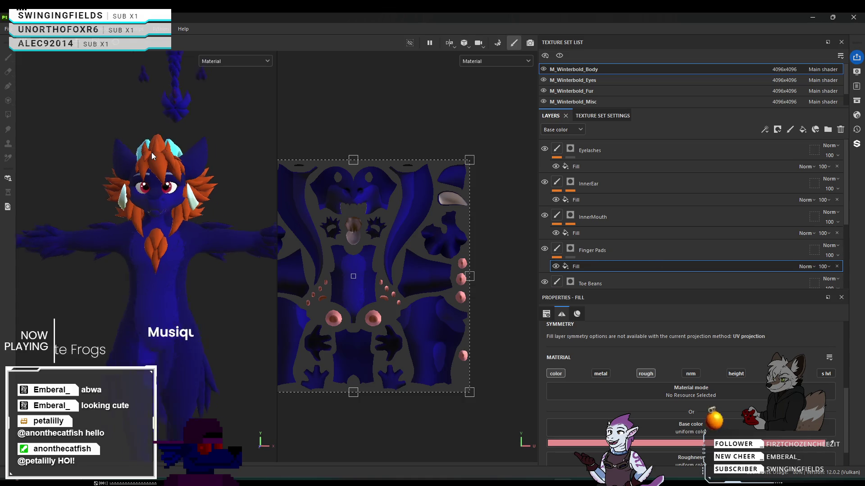
pyautogui.scroll(3, 153, 153)
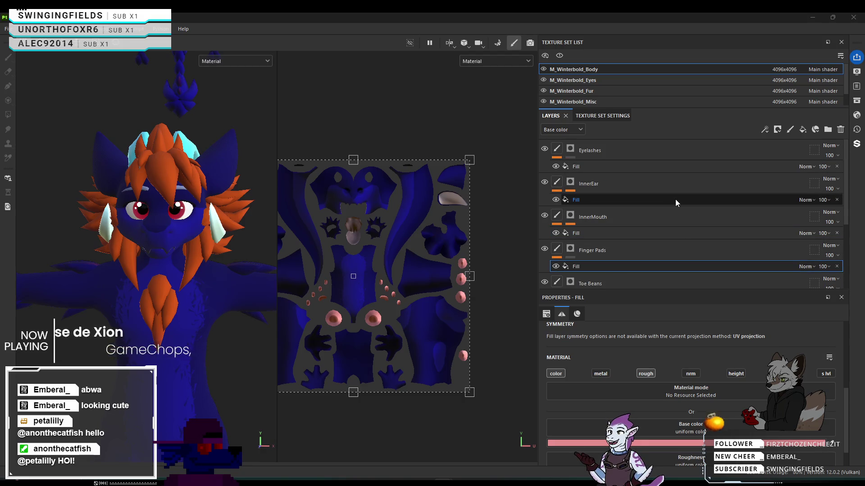
pyautogui.scroll(-2, 650, 225)
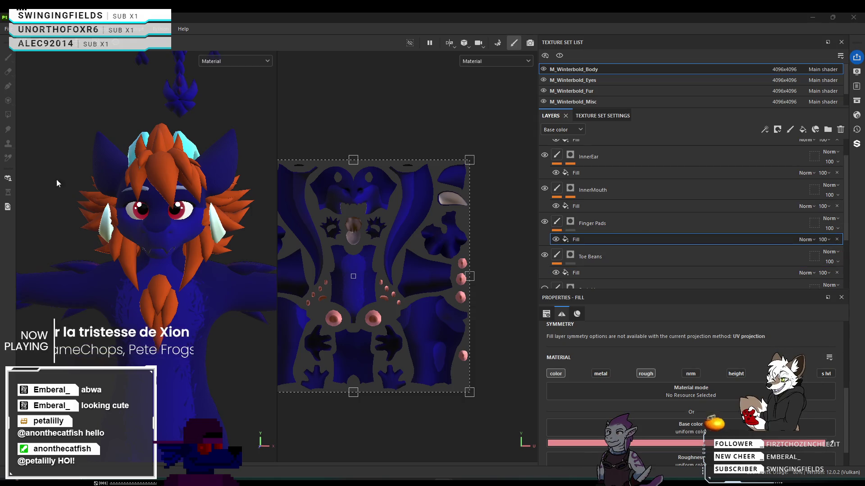
pyautogui.scroll(-3, 716, 214)
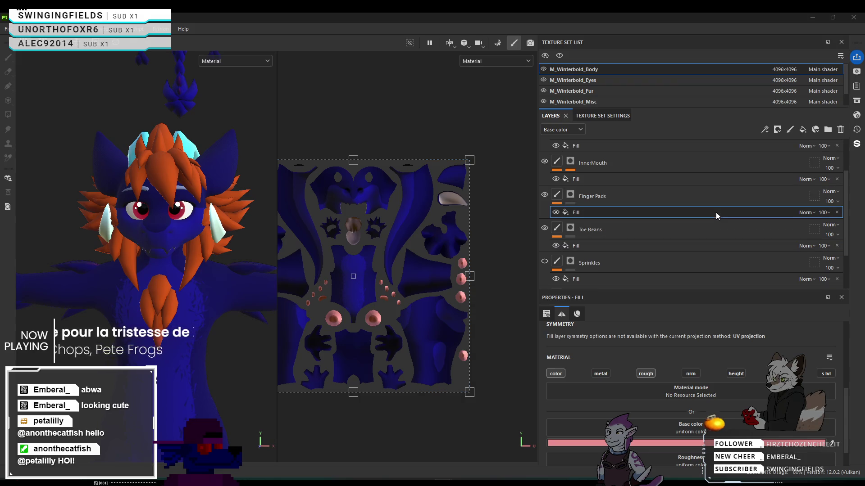
pyautogui.scroll(2, 715, 213)
pyautogui.scroll(2, 714, 212)
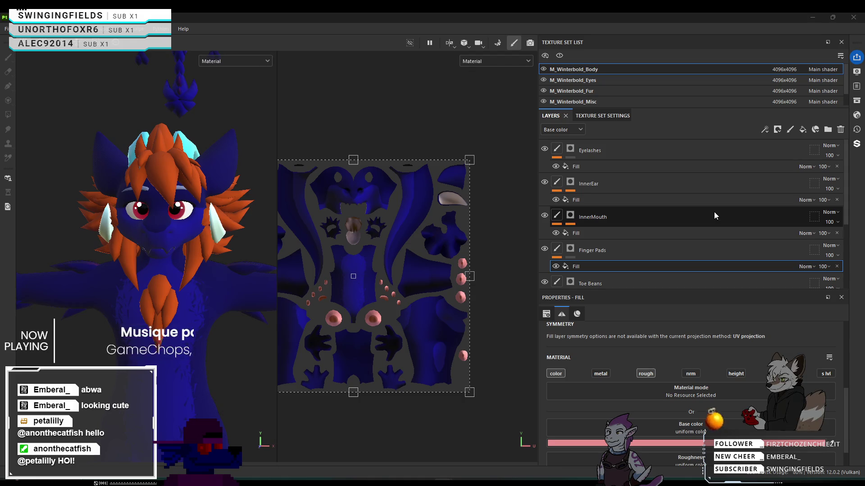
pyautogui.scroll(-3, 714, 211)
pyautogui.scroll(-1, 709, 210)
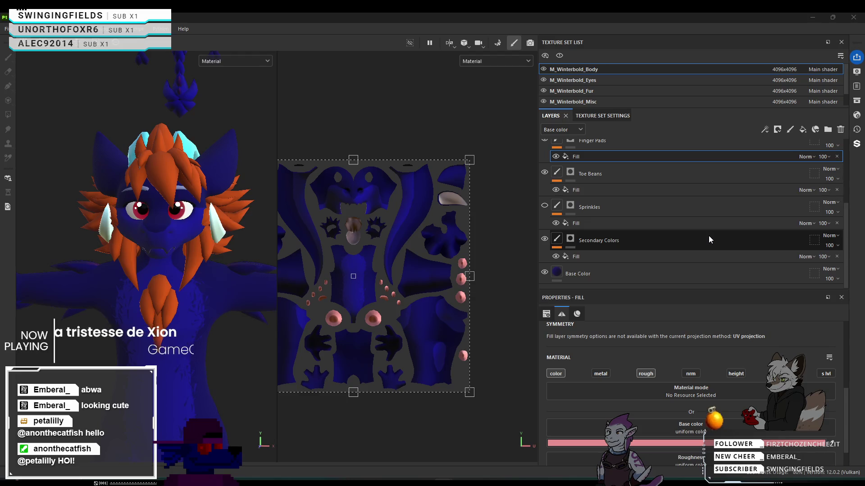
pyautogui.scroll(1, 628, 174)
pyautogui.scroll(3, 629, 177)
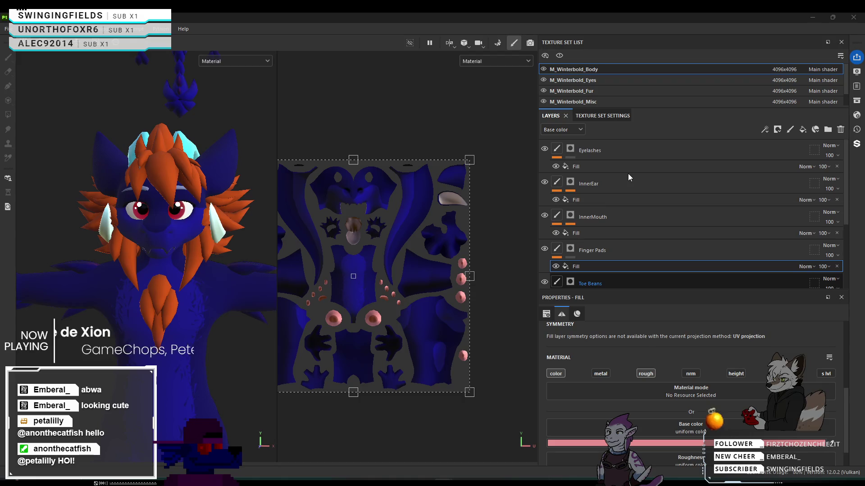
pyautogui.scroll(-4, 629, 177)
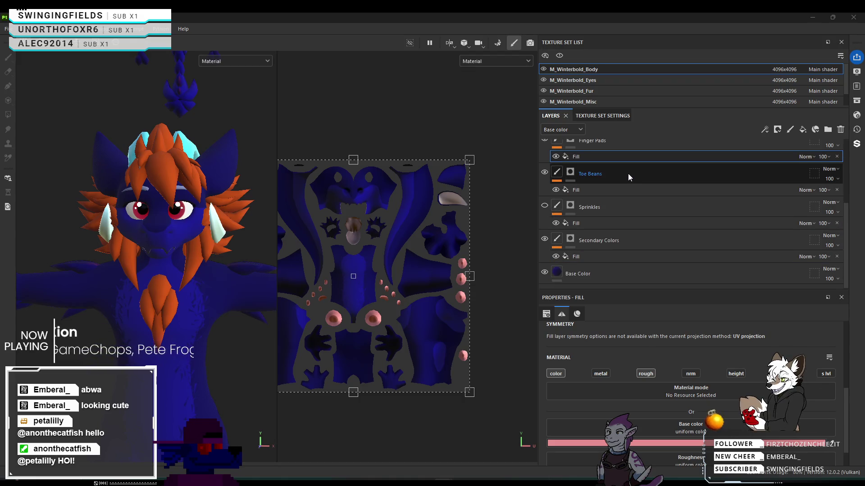
pyautogui.scroll(4, 628, 174)
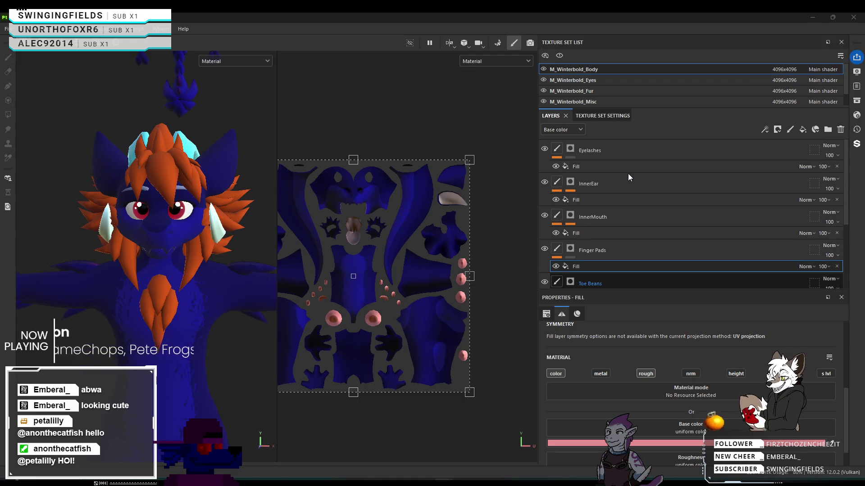
# Switch to the Misc texture set and view the Eyebrows fill's material settings.
pyautogui.click(647, 100)
pyautogui.scroll(-3, 649, 196)
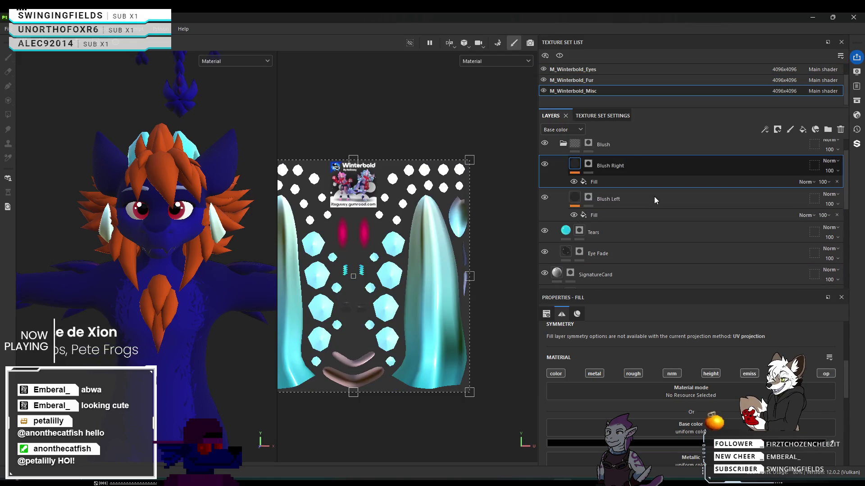
pyautogui.scroll(-3, 654, 196)
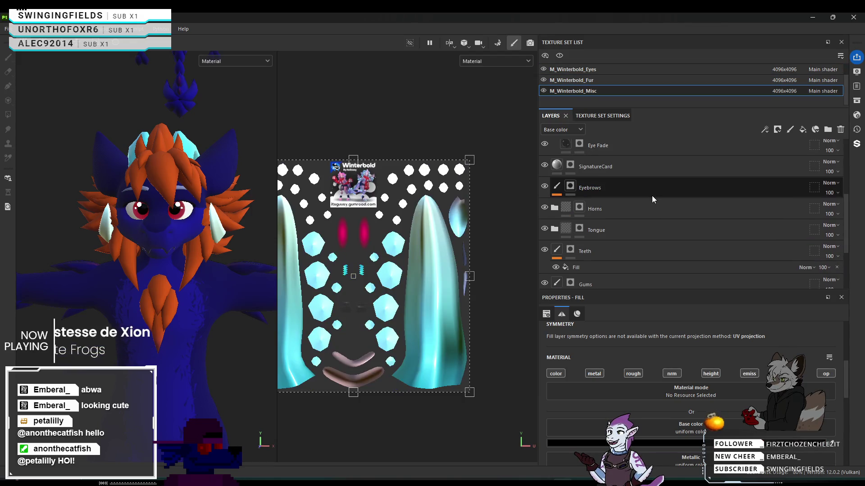
pyautogui.click(653, 195)
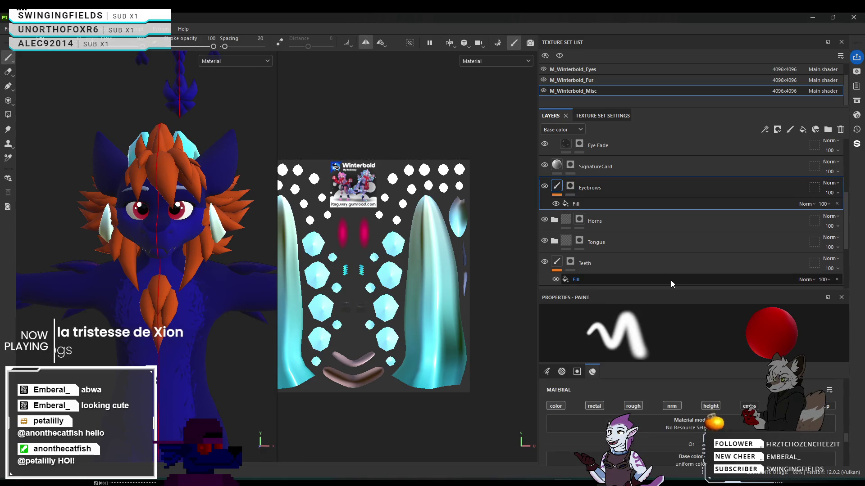
pyautogui.scroll(-1, 641, 237)
pyautogui.click(616, 177)
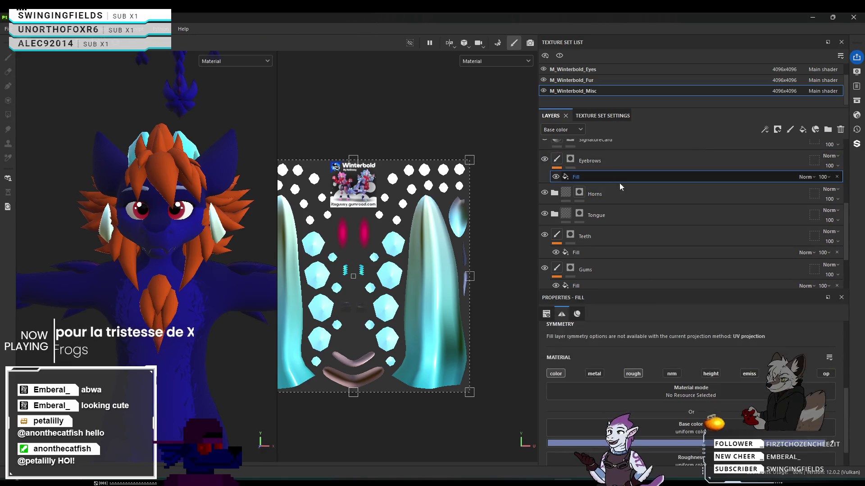
pyautogui.scroll(-1, 674, 409)
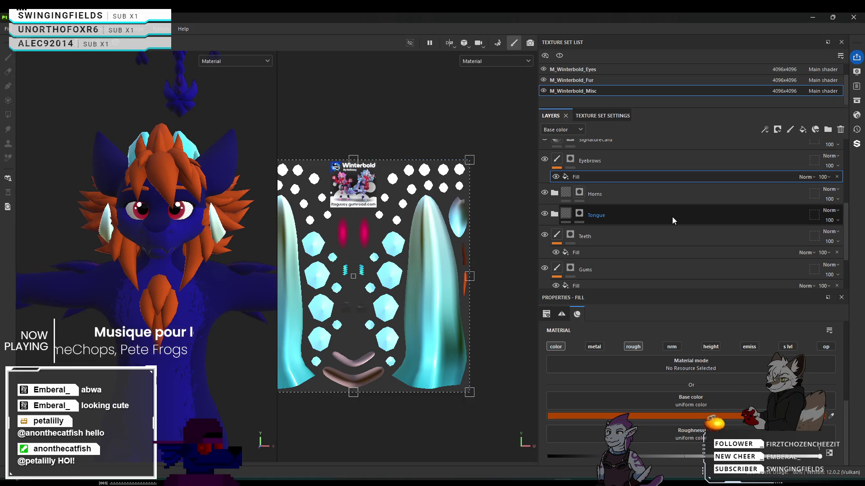
# Expand the Horns folder and select its Fill layer 1, checking the head side and front.
pyautogui.click(639, 199)
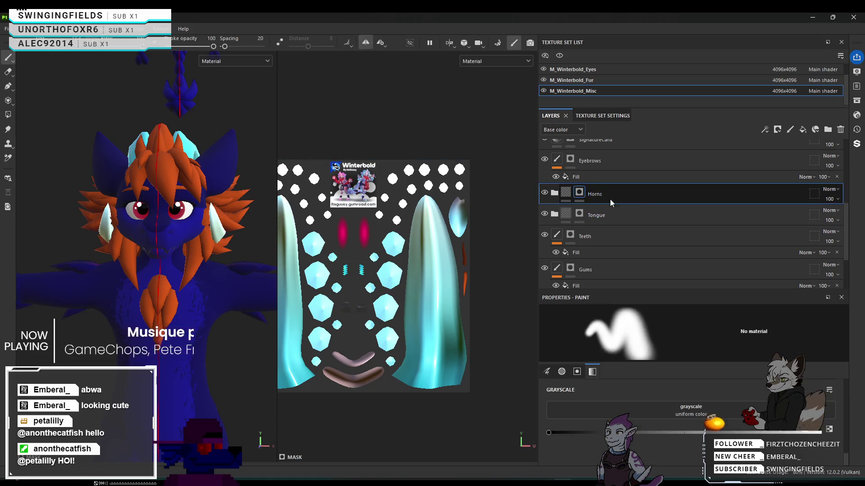
pyautogui.click(555, 192)
pyautogui.scroll(-2, 630, 212)
pyautogui.scroll(-1, 630, 213)
pyautogui.click(628, 219)
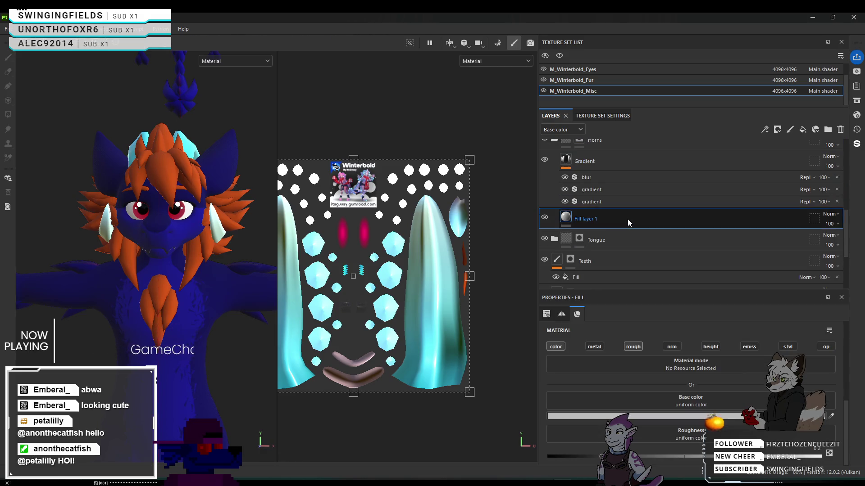
pyautogui.scroll(1, 604, 229)
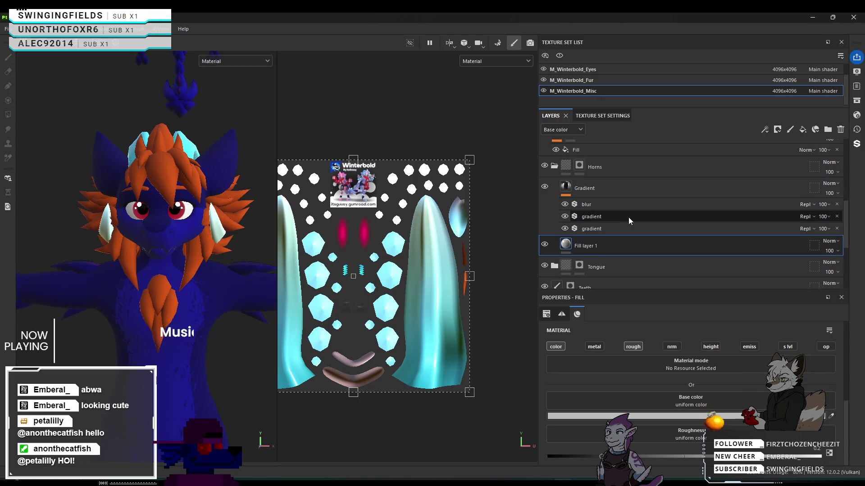
pyautogui.scroll(5, 179, 177)
pyautogui.moveTo(179, 177)
pyautogui.keyDown('alt'); pyautogui.mouseDown()
pyautogui.moveTo(64, 171)
pyautogui.moveTo(215, 200)
pyautogui.moveTo(270, 189)
pyautogui.mouseUp(); pyautogui.keyUp('alt')
pyautogui.moveTo(292, 186)
pyautogui.keyDown('alt'); pyautogui.mouseDown()
pyautogui.moveTo(222, 170)
pyautogui.moveTo(110, 170)
pyautogui.moveTo(189, 173)
pyautogui.mouseUp(); pyautogui.keyUp('alt')
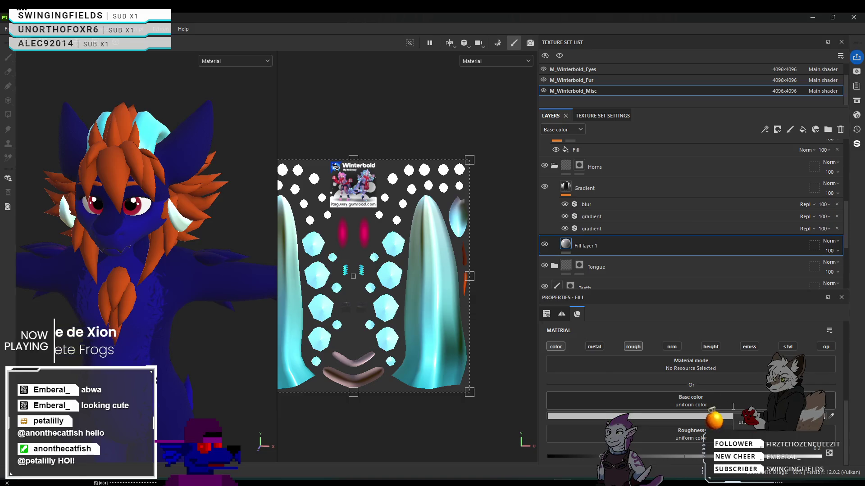
# Try white and black as Fill layer 1's base colour, then restore light grey #BCBCBC.
pyautogui.keyDown('alt'); pyautogui.moveTo(222, 210); pyautogui.dragTo(130, 238); pyautogui.keyUp('alt')
pyautogui.scroll(2, 639, 228)
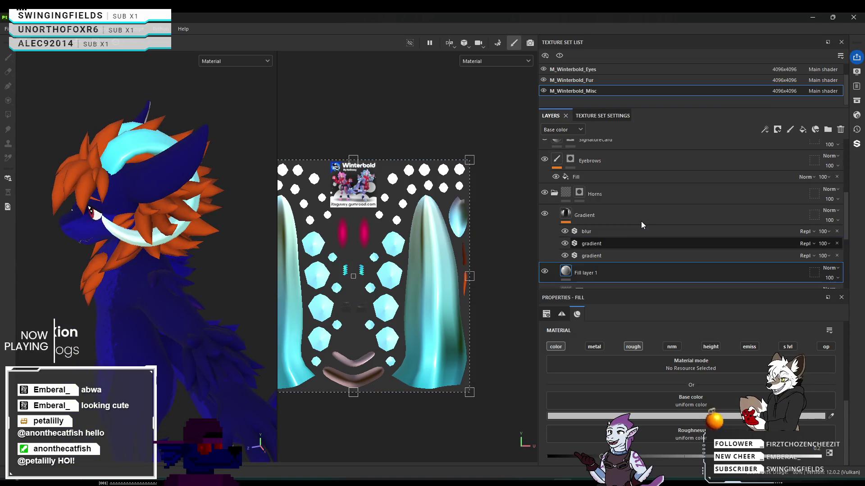
pyautogui.scroll(-4, 640, 221)
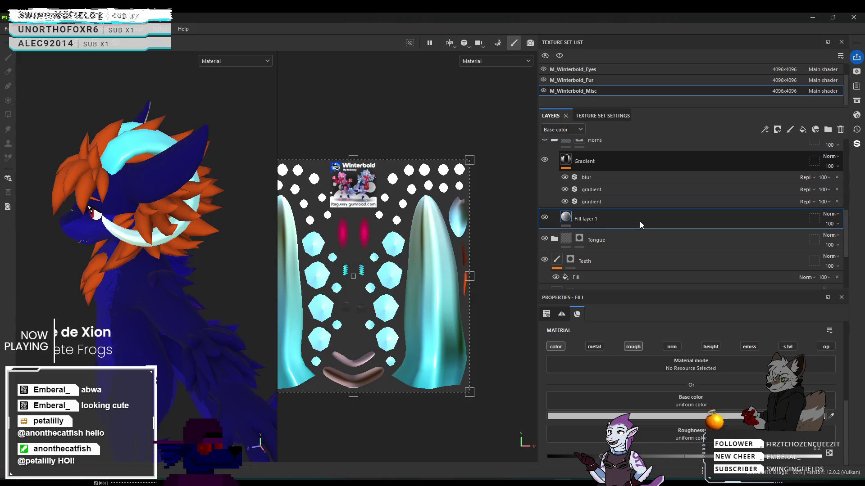
pyautogui.click(644, 416)
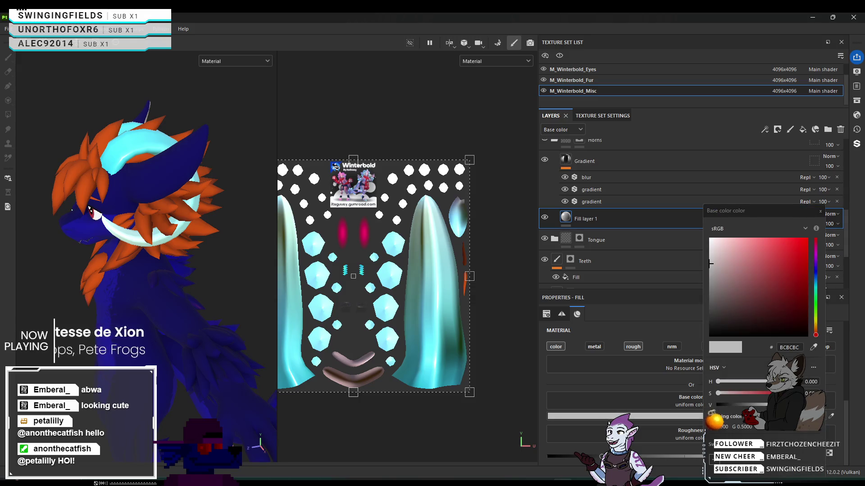
pyautogui.moveTo(712, 242); pyautogui.dragTo(702, 235)
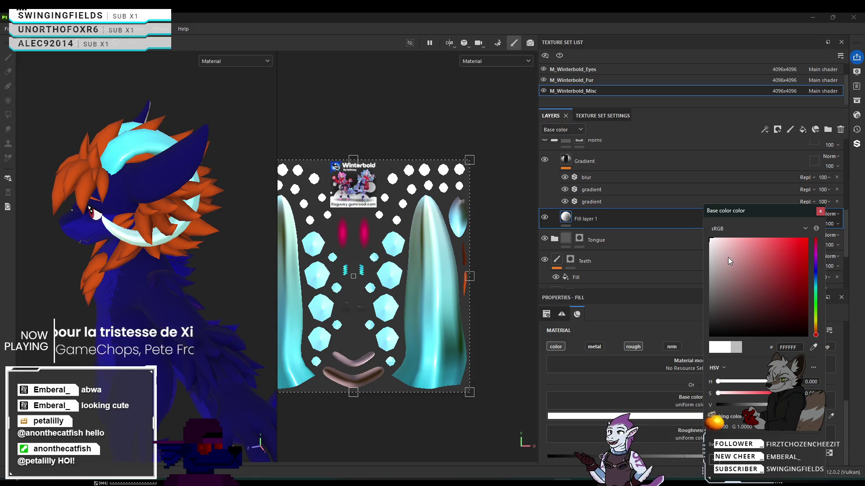
pyautogui.click(597, 214)
pyautogui.click(720, 333)
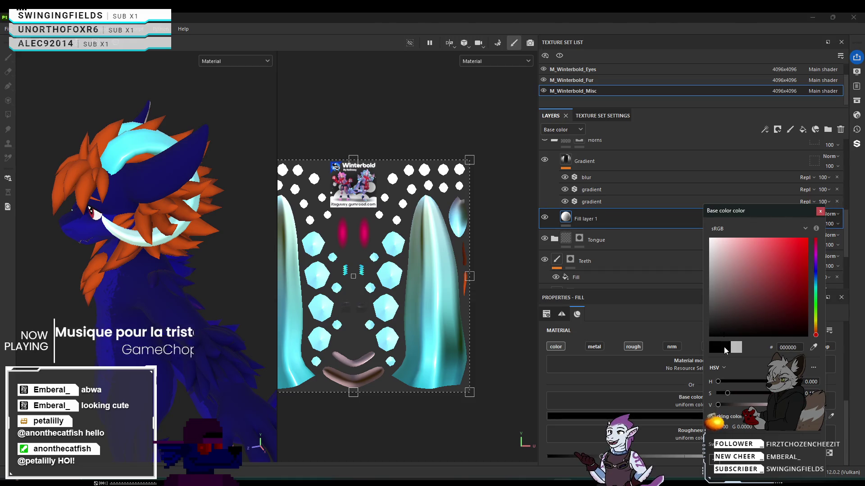
pyautogui.click(710, 264)
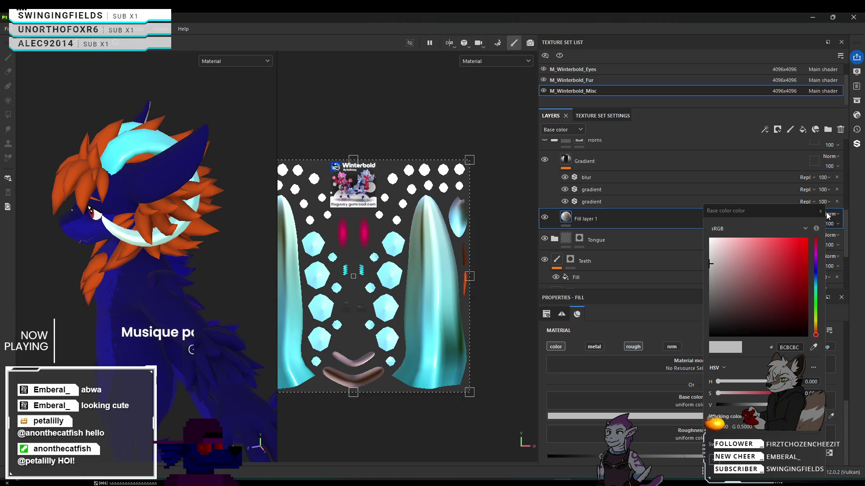
pyautogui.click(705, 241)
# Undo the dark smudge on the lower right horn and open the Gradient's Blur filter settings.
pyautogui.scroll(4, 649, 244)
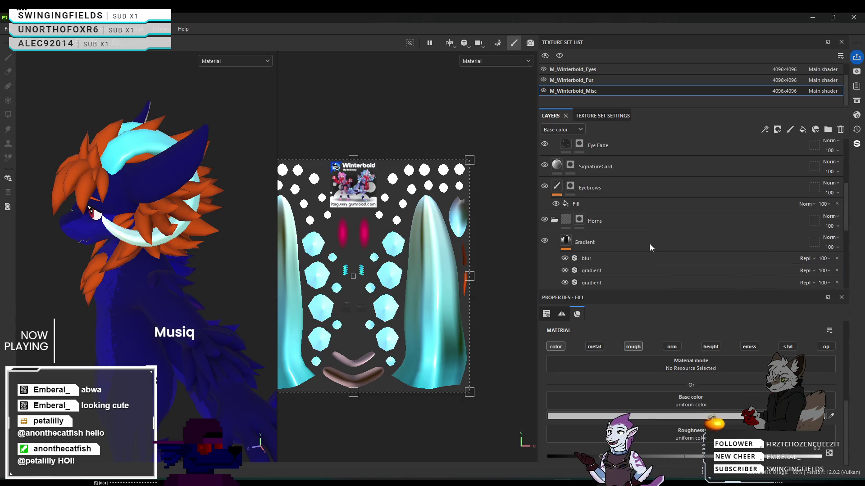
pyautogui.scroll(-3, 649, 244)
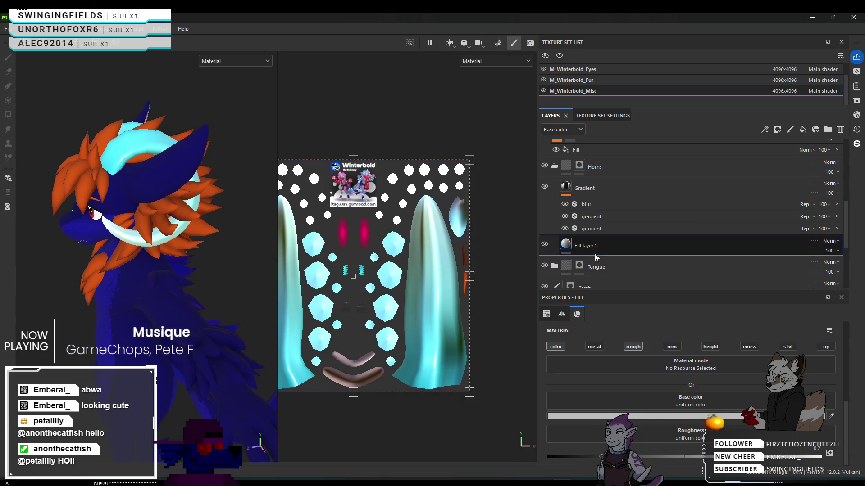
pyautogui.click(578, 167)
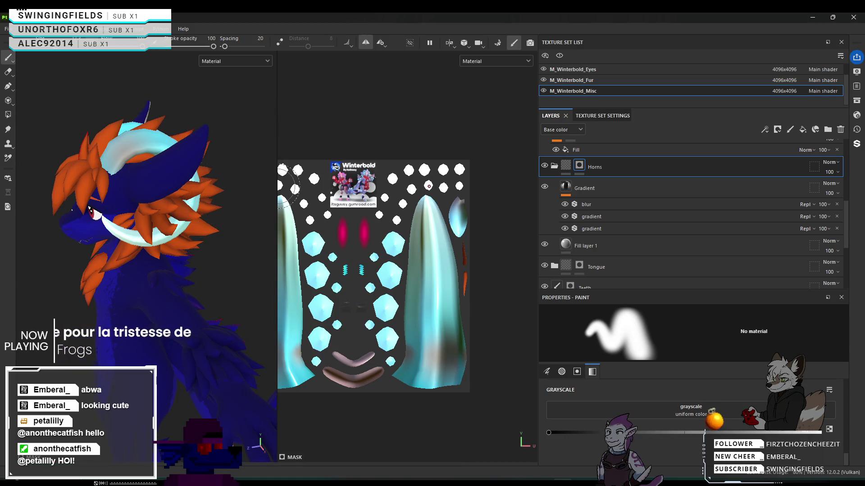
pyautogui.hotkey('ctrl', 'z')
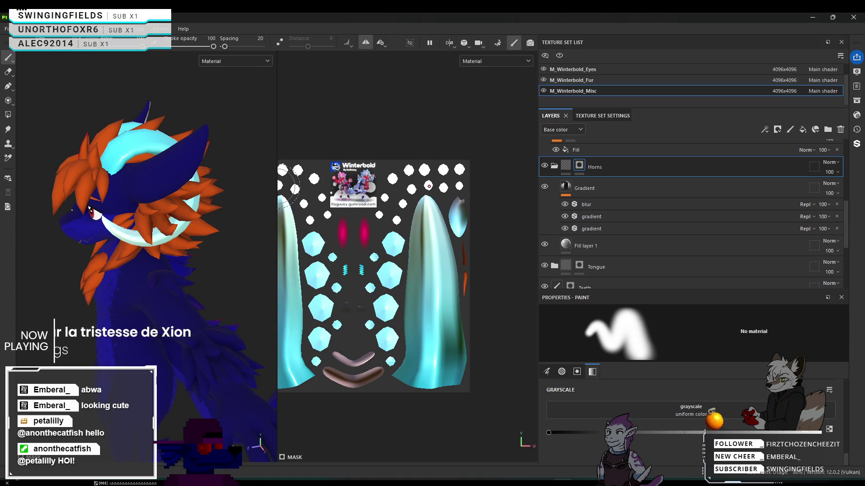
pyautogui.keyDown('alt'); pyautogui.moveTo(121, 159); pyautogui.dragTo(126, 334); pyautogui.keyUp('alt')
pyautogui.scroll(4, 689, 212)
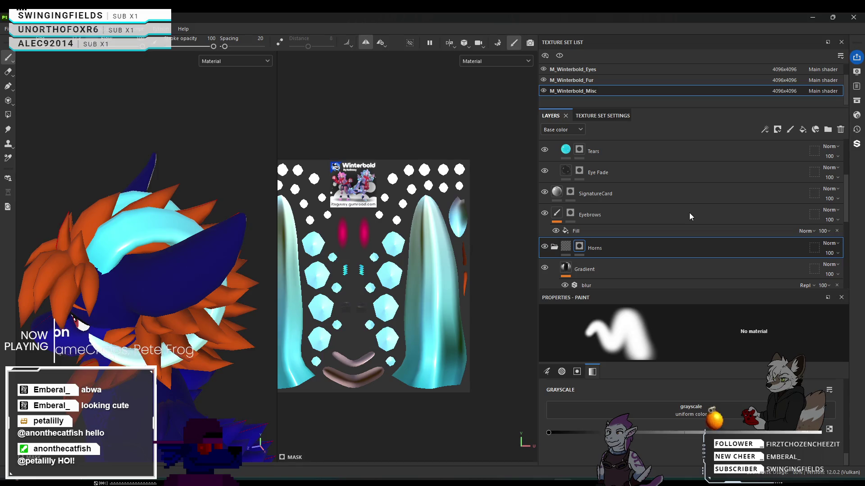
pyautogui.keyDown('alt'); pyautogui.moveTo(225, 239); pyautogui.dragTo(266, 230); pyautogui.keyUp('alt')
pyautogui.scroll(-3, 626, 246)
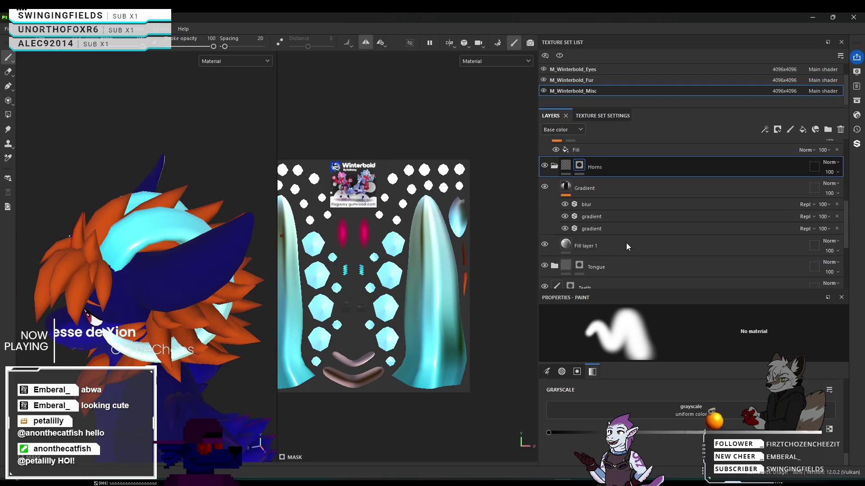
pyautogui.click(621, 207)
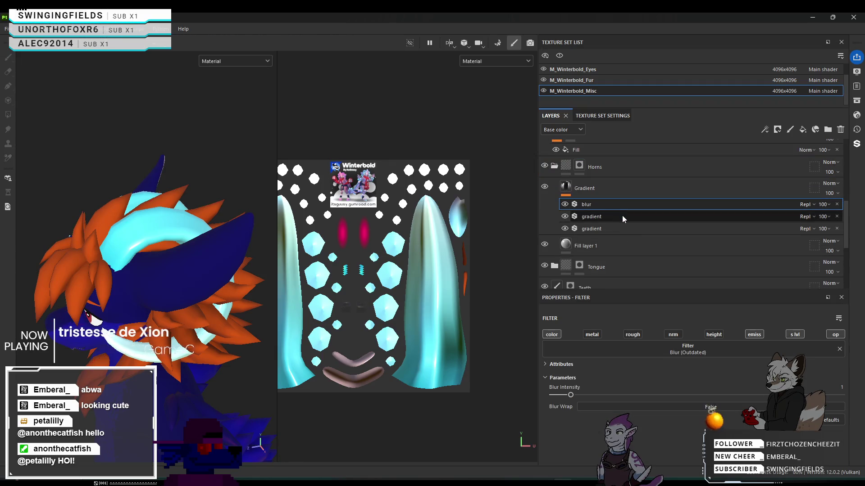
# Set the horn gradient to black at position 0.89 and light blue at 1, inspecting the horns closely.
pyautogui.click(622, 231)
pyautogui.scroll(-3, 571, 392)
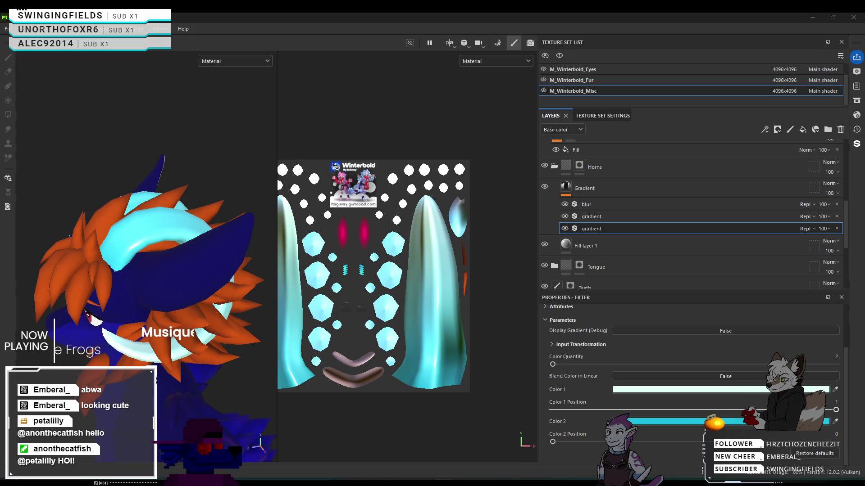
pyautogui.moveTo(198, 350)
pyautogui.keyDown('alt'); pyautogui.mouseDown()
pyautogui.moveTo(196, 280)
pyautogui.moveTo(282, 197)
pyautogui.moveTo(77, 242)
pyautogui.moveTo(29, 238)
pyautogui.moveTo(278, 238)
pyautogui.moveTo(87, 239)
pyautogui.moveTo(112, 239)
pyautogui.moveTo(129, 281)
pyautogui.mouseUp(); pyautogui.keyUp('alt')
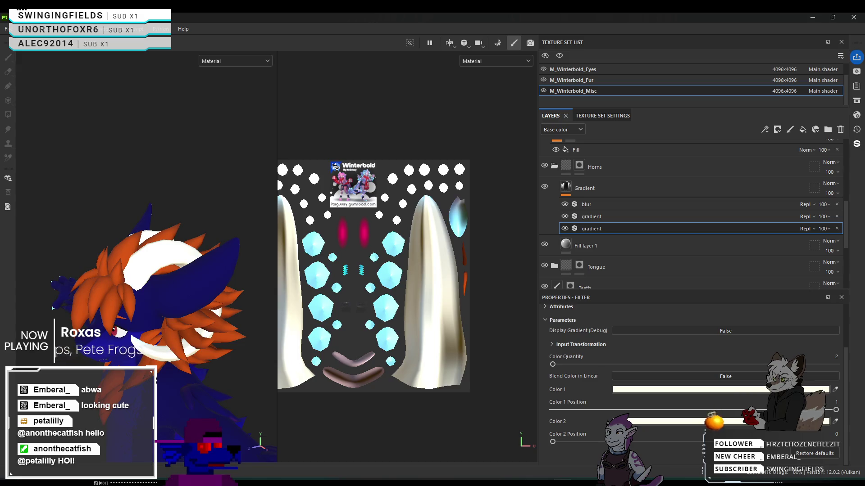
pyautogui.click(642, 217)
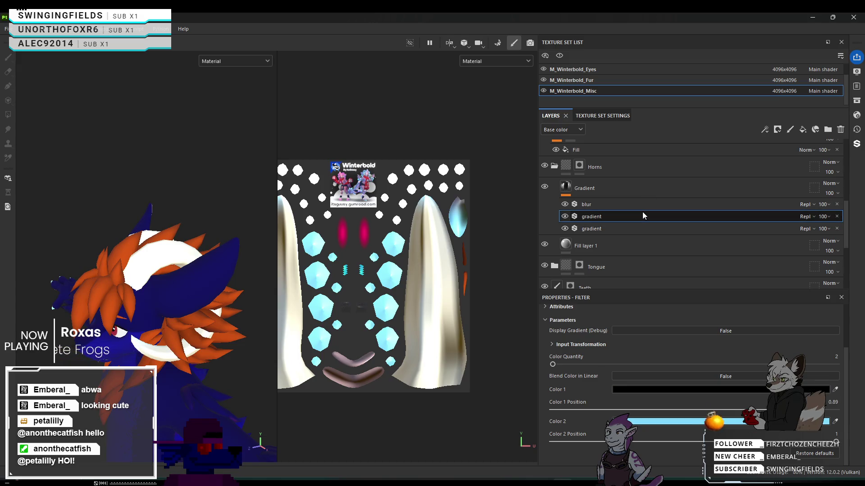
pyautogui.moveTo(186, 270)
pyautogui.keyDown('alt'); pyautogui.mouseDown()
pyautogui.moveTo(312, 175)
pyautogui.moveTo(55, 211)
pyautogui.moveTo(206, 187)
pyautogui.moveTo(241, 195)
pyautogui.moveTo(273, 181)
pyautogui.moveTo(249, 157)
pyautogui.moveTo(234, 187)
pyautogui.moveTo(267, 284)
pyautogui.moveTo(190, 210)
pyautogui.mouseUp(); pyautogui.keyUp('alt')
pyautogui.scroll(-8, 185, 216)
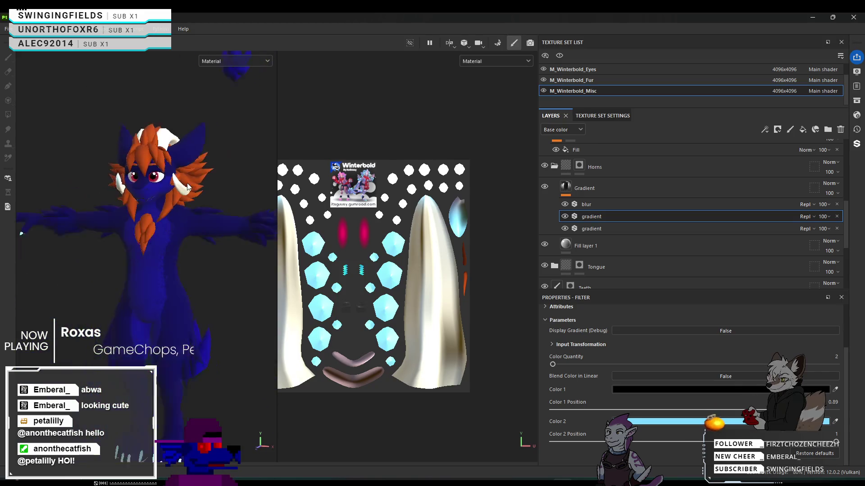
pyautogui.scroll(3, 159, 245)
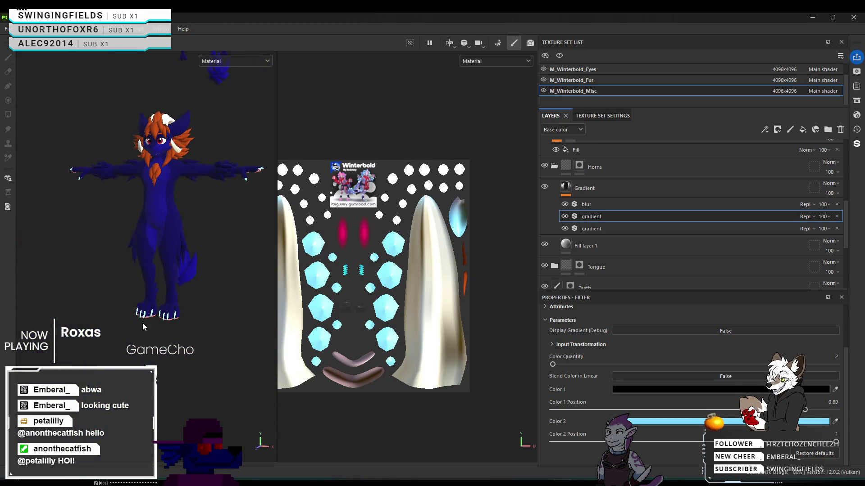
pyautogui.scroll(2, 173, 175)
pyautogui.moveTo(128, 190)
pyautogui.keyDown('alt'); pyautogui.mouseDown()
pyautogui.moveTo(43, 209)
pyautogui.moveTo(42, 194)
pyautogui.moveTo(28, 182)
pyautogui.moveTo(183, 200)
pyautogui.moveTo(203, 213)
pyautogui.mouseUp(); pyautogui.keyUp('alt')
pyautogui.scroll(5, 203, 213)
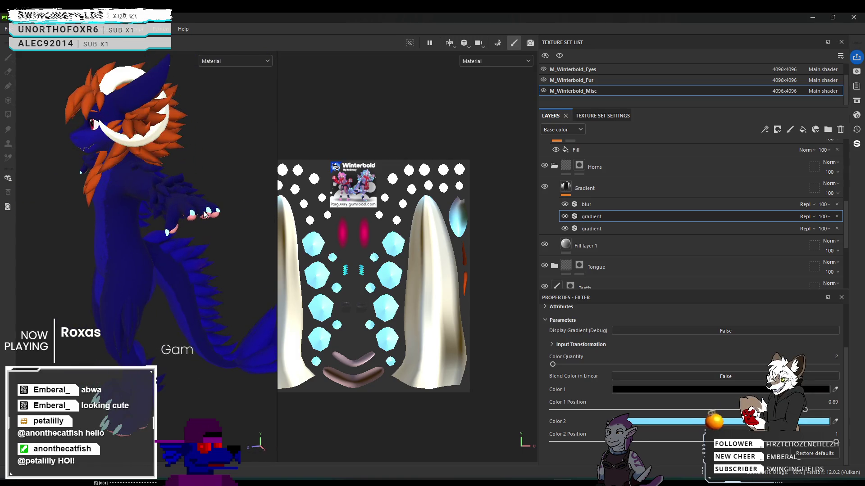
pyautogui.scroll(-3, 626, 189)
pyautogui.scroll(-4, 635, 204)
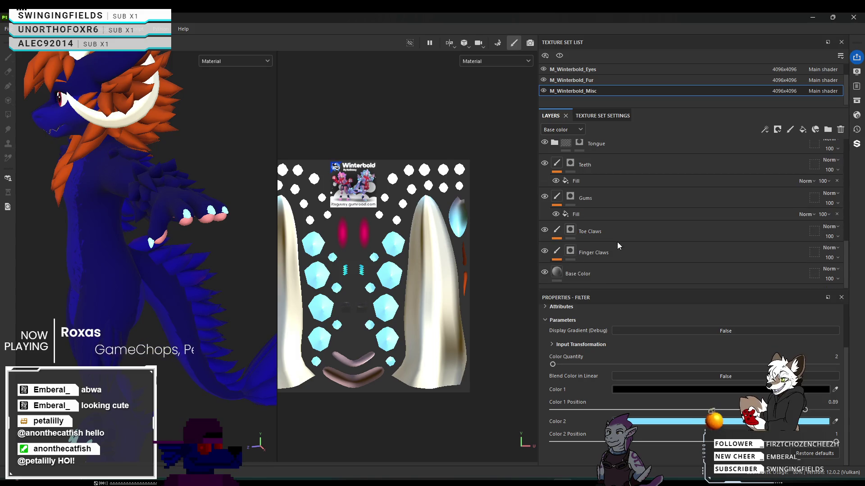
# Inspect the Fill effect on the Finger Claws layer mask.
pyautogui.click(556, 255)
pyautogui.click(557, 255)
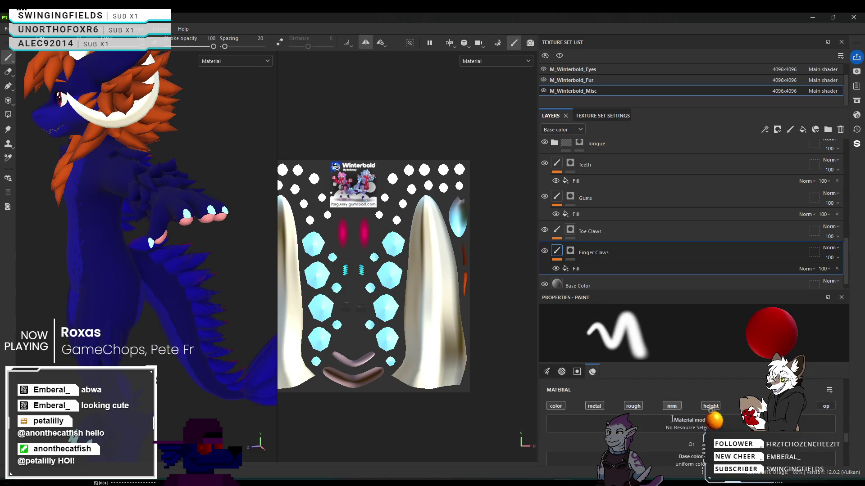
pyautogui.scroll(-2, 645, 445)
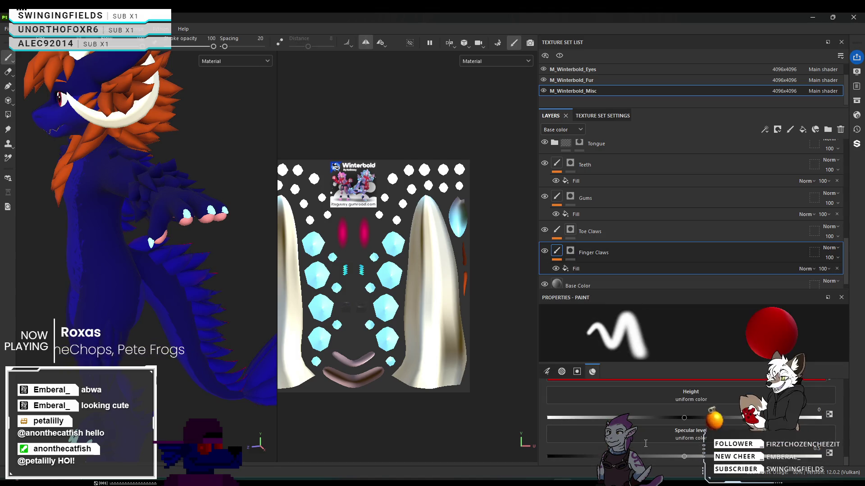
pyautogui.click(585, 273)
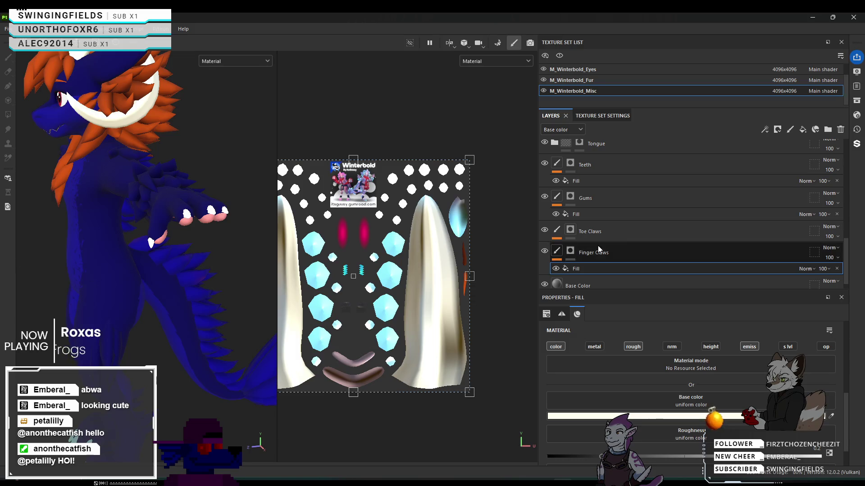
# Add a Fill to the Toe Claws mask, then orbit the model to check the white toe claws.
pyautogui.click(568, 231)
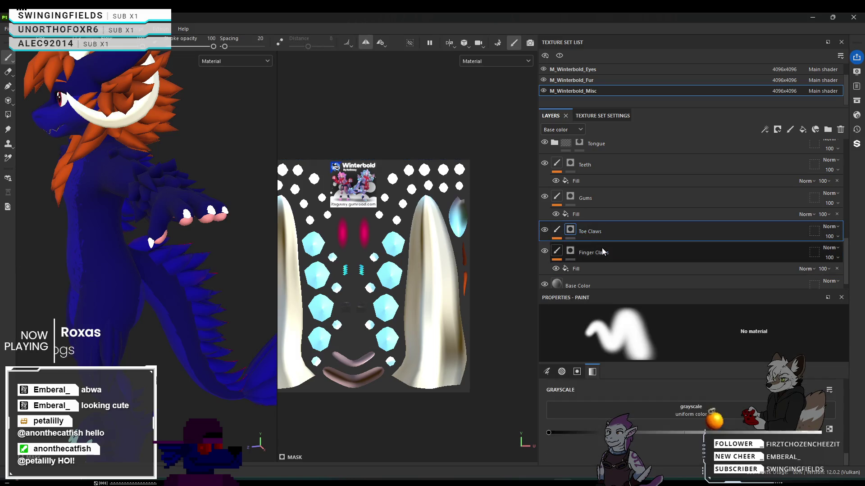
pyautogui.rightClick(555, 233)
pyautogui.click(581, 316)
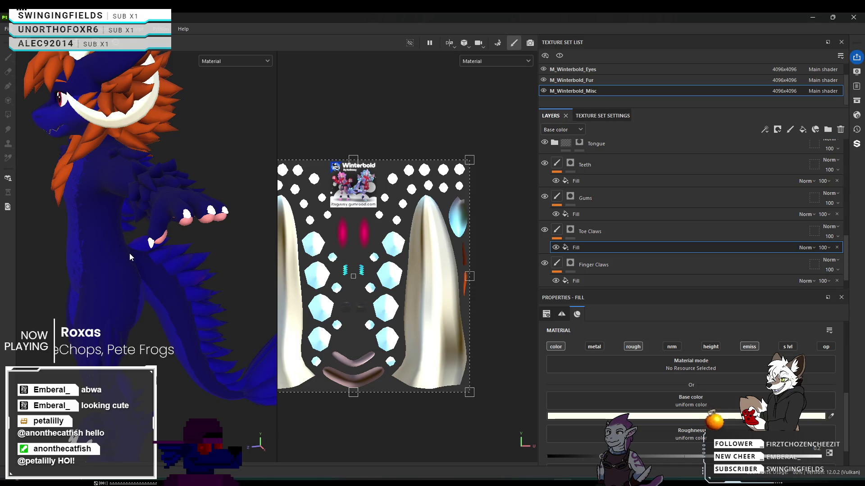
pyautogui.moveTo(128, 240)
pyautogui.keyDown('alt'); pyautogui.mouseDown()
pyautogui.moveTo(119, 227)
pyautogui.moveTo(96, 223)
pyautogui.mouseUp(); pyautogui.keyUp('alt')
pyautogui.scroll(-5, 96, 223)
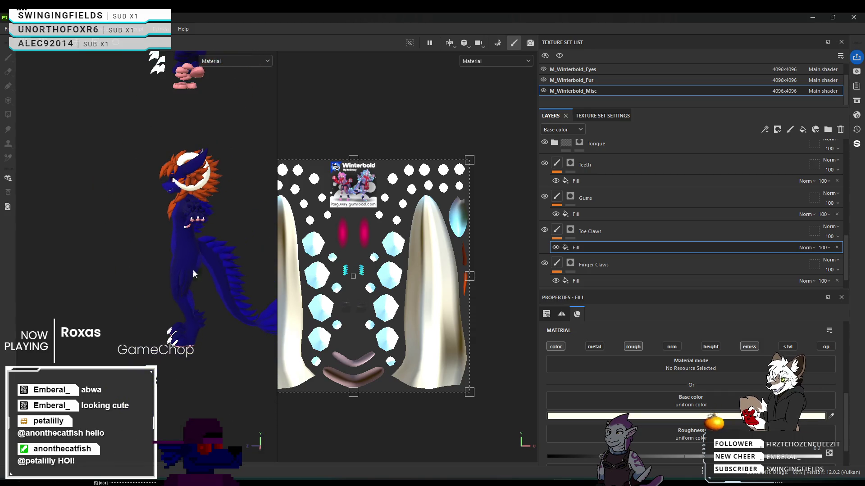
pyautogui.scroll(3, 179, 208)
pyautogui.moveTo(171, 230)
pyautogui.keyDown('alt'); pyautogui.mouseDown()
pyautogui.moveTo(155, 229)
pyautogui.moveTo(153, 348)
pyautogui.moveTo(160, 243)
pyautogui.moveTo(88, 101)
pyautogui.moveTo(111, 236)
pyautogui.moveTo(136, 221)
pyautogui.mouseUp(); pyautogui.keyUp('alt')
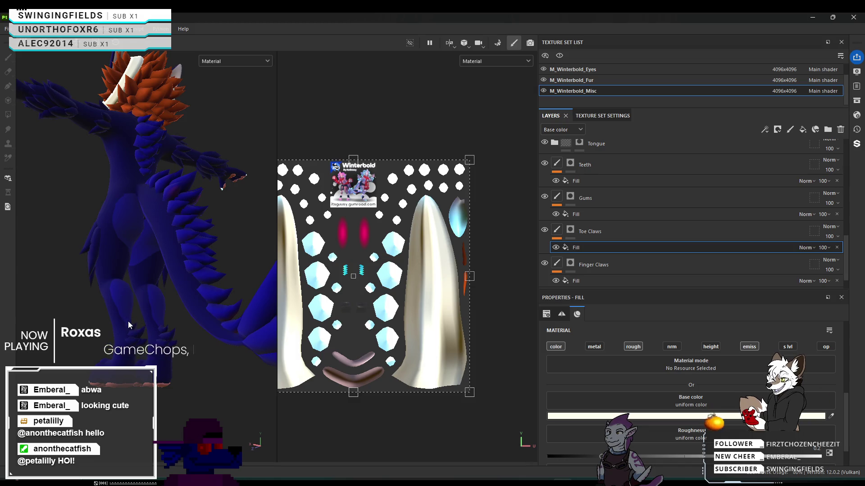
pyautogui.scroll(3, 115, 301)
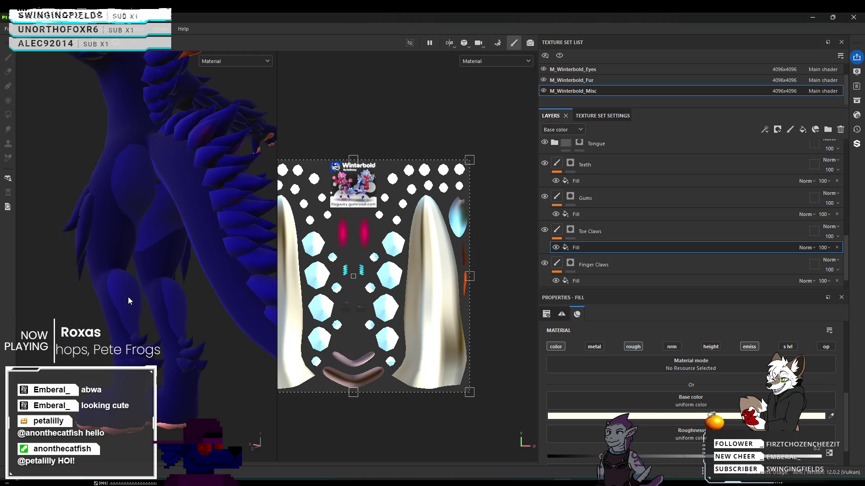
pyautogui.moveTo(123, 278)
pyautogui.keyDown('alt'); pyautogui.mouseDown()
pyautogui.moveTo(179, 299)
pyautogui.moveTo(183, 319)
pyautogui.moveTo(327, 335)
pyautogui.mouseUp(); pyautogui.keyUp('alt')
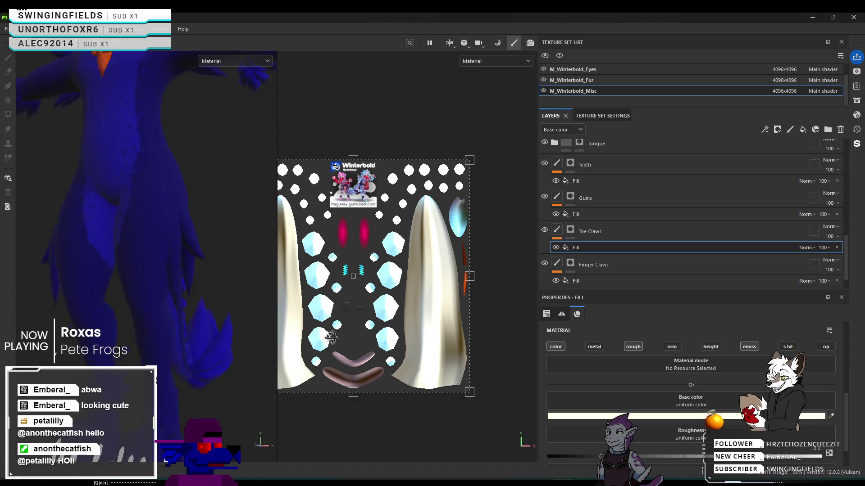
pyautogui.keyDown('alt'); pyautogui.moveTo(225, 336); pyautogui.dragTo(163, 338); pyautogui.keyUp('alt')
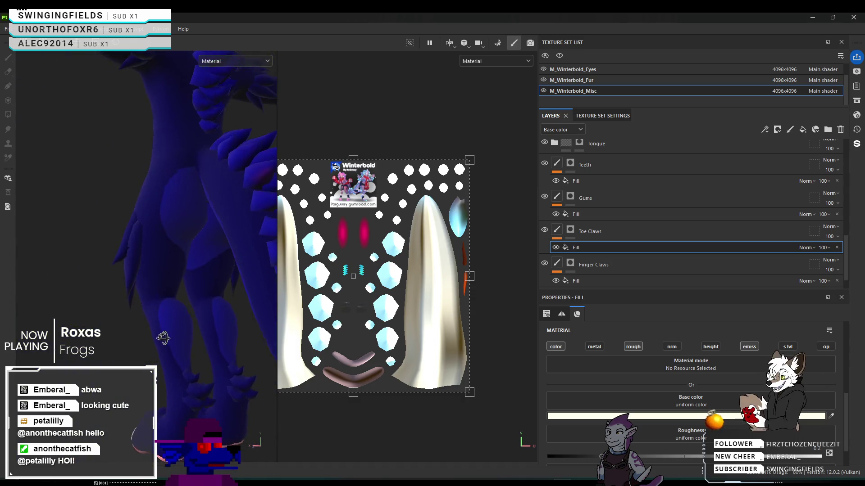
pyautogui.scroll(1, 608, 75)
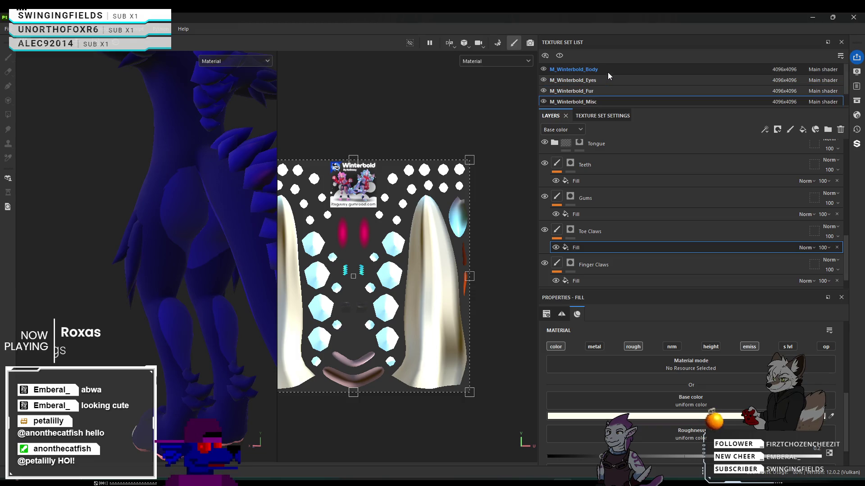
# In the M_Winterbold_Body texture set, delete the Fill under the Secondary Colors layer.
pyautogui.click(607, 72)
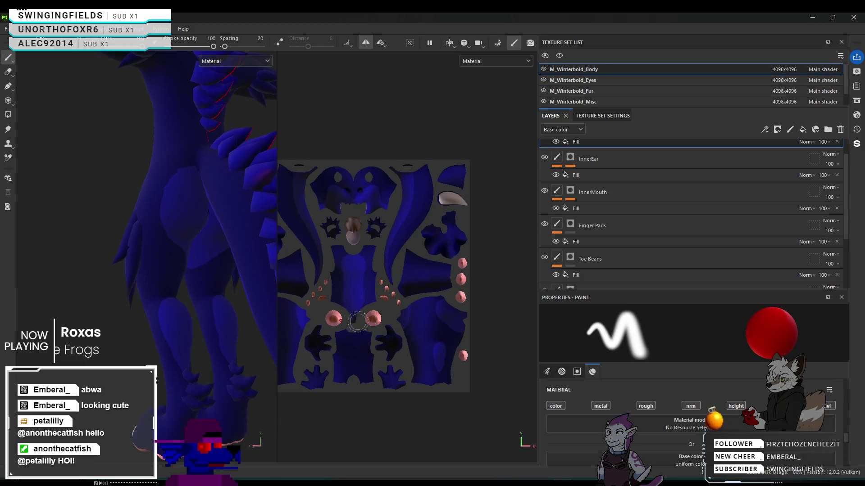
pyautogui.scroll(3, 151, 320)
pyautogui.scroll(-3, 636, 243)
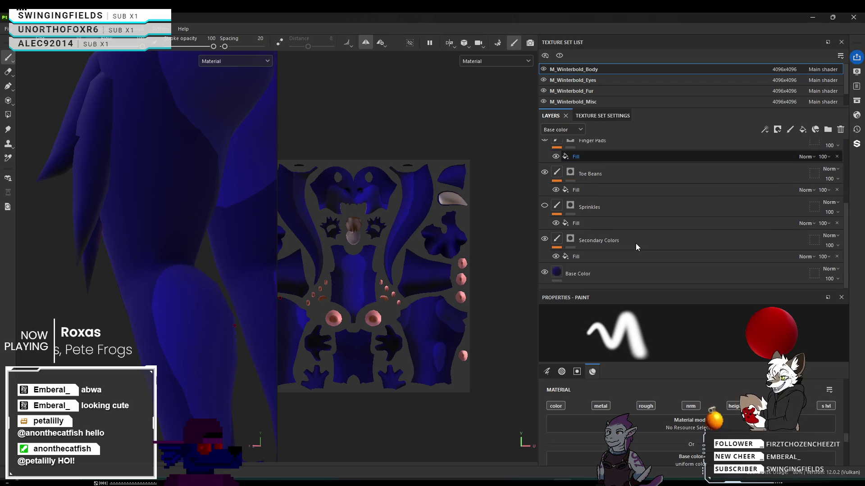
pyautogui.click(602, 258)
pyautogui.scroll(-2, 126, 230)
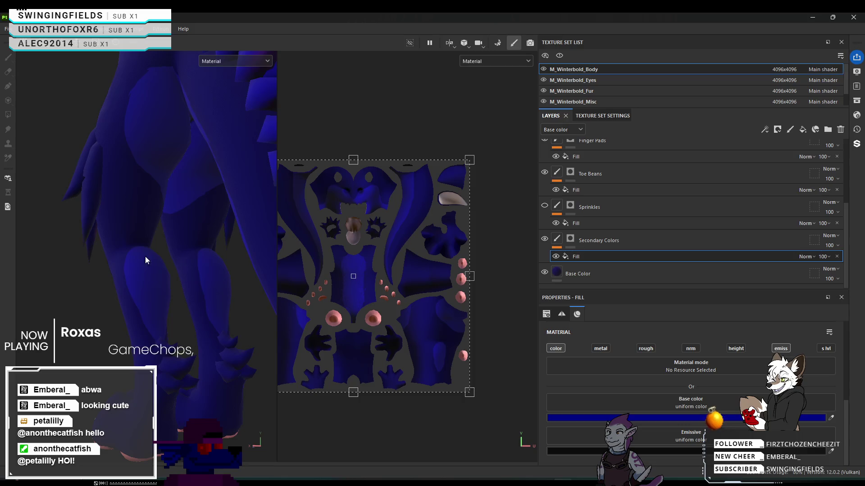
pyautogui.keyDown('alt'); pyautogui.moveTo(141, 257); pyautogui.dragTo(126, 258); pyautogui.keyUp('alt')
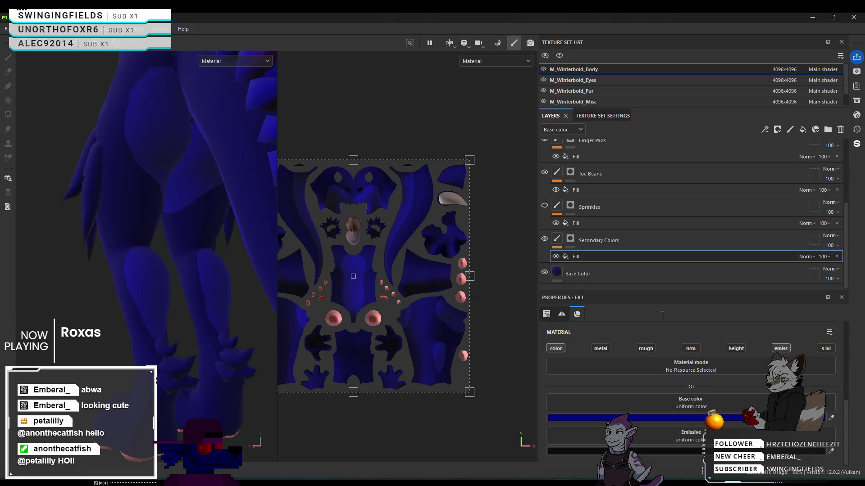
pyautogui.press('Delete')
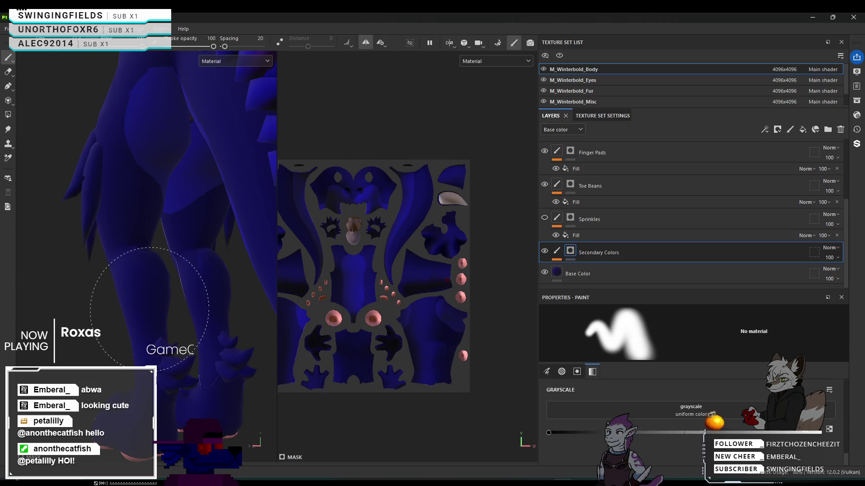
# Orbit and zoom around the legs, spikes and full front of the model to review it.
pyautogui.scroll(-6, 151, 298)
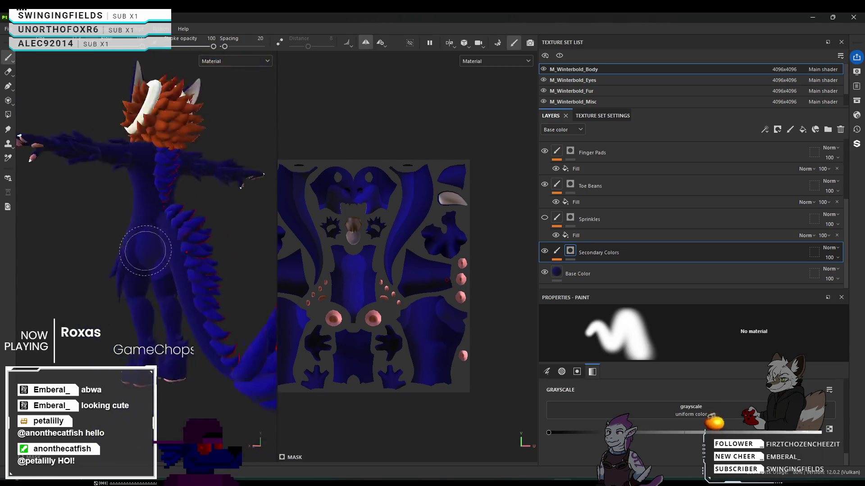
pyautogui.scroll(6, 135, 243)
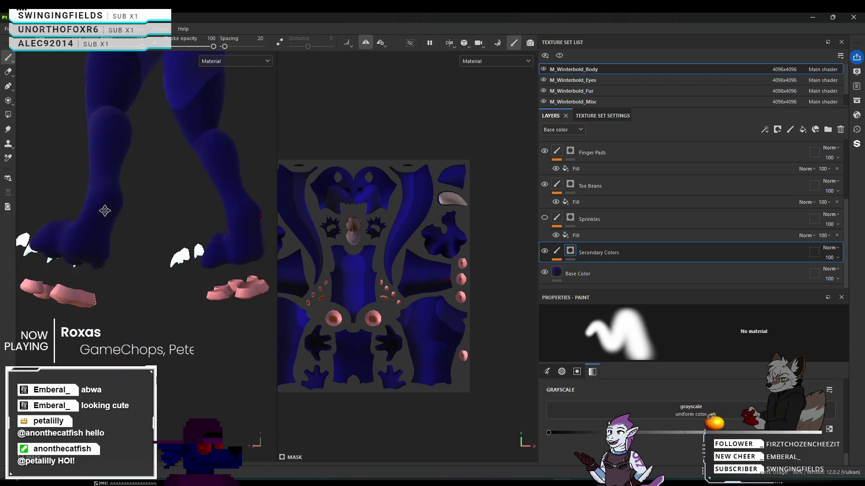
pyautogui.moveTo(109, 220)
pyautogui.keyDown('alt'); pyautogui.mouseDown()
pyautogui.moveTo(151, 142)
pyautogui.moveTo(180, 187)
pyautogui.moveTo(109, 156)
pyautogui.moveTo(85, 180)
pyautogui.moveTo(136, 167)
pyautogui.moveTo(62, 116)
pyautogui.moveTo(81, 189)
pyautogui.mouseUp(); pyautogui.keyUp('alt')
pyautogui.keyDown('alt'); pyautogui.moveTo(81, 189); pyautogui.dragTo(101, 283, button='middle'); pyautogui.keyUp('alt')
pyautogui.moveTo(100, 283)
pyautogui.keyDown('alt'); pyautogui.mouseDown()
pyautogui.moveTo(115, 227)
pyautogui.moveTo(216, 253)
pyautogui.mouseUp(); pyautogui.keyUp('alt')
pyautogui.scroll(-3, 148, 207)
pyautogui.moveTo(147, 207)
pyautogui.keyDown('alt'); pyautogui.mouseDown()
pyautogui.moveTo(174, 367)
pyautogui.moveTo(138, 327)
pyautogui.mouseUp(); pyautogui.keyUp('alt')
pyautogui.scroll(5, 138, 328)
pyautogui.scroll(-2, 193, 87)
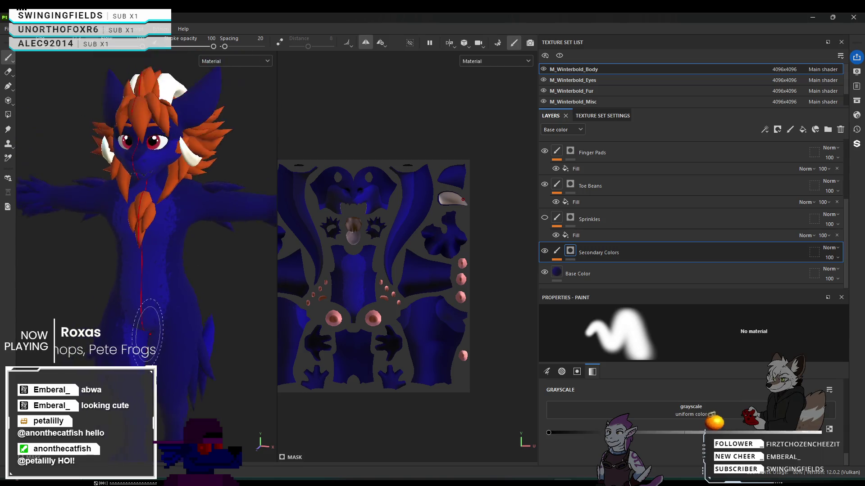
pyautogui.scroll(-5, 153, 273)
pyautogui.moveTo(153, 253)
pyautogui.keyDown('alt'); pyautogui.mouseDown()
pyautogui.moveTo(189, 225)
pyautogui.moveTo(174, 211)
pyautogui.moveTo(157, 212)
pyautogui.moveTo(173, 211)
pyautogui.mouseUp(); pyautogui.keyUp('alt')
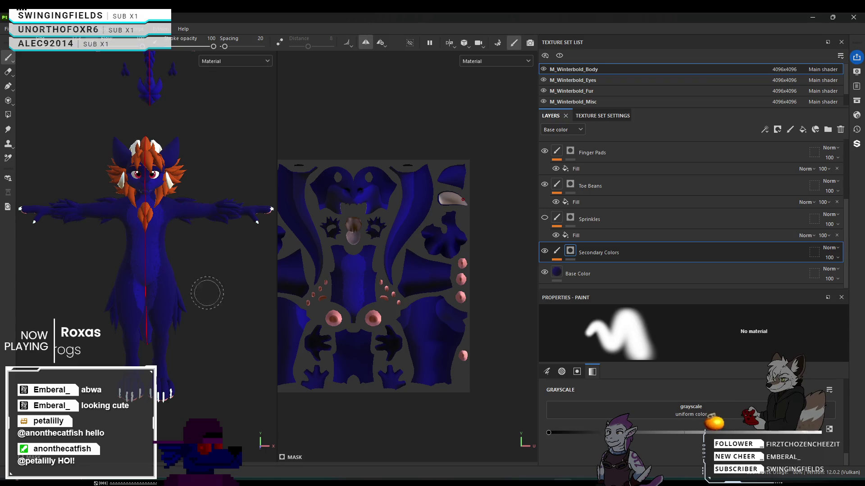
pyautogui.scroll(-3, 189, 240)
pyautogui.scroll(2, 162, 245)
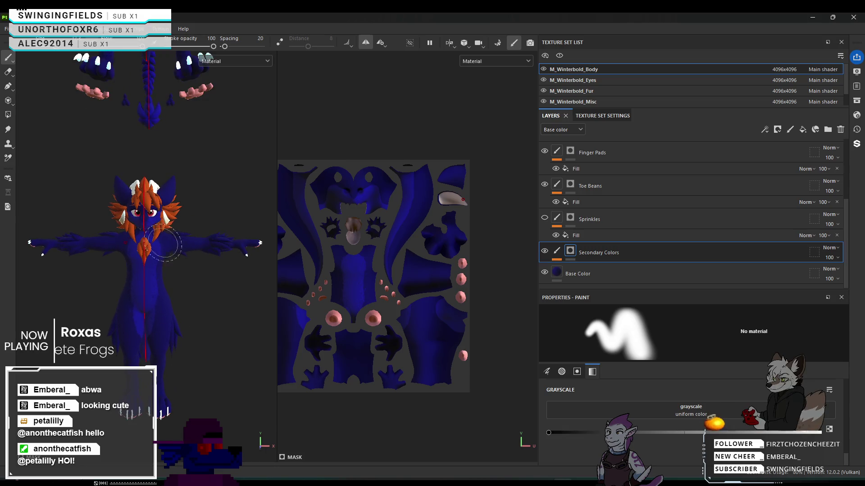
pyautogui.keyDown('alt'); pyautogui.moveTo(161, 251); pyautogui.dragTo(163, 244); pyautogui.keyUp('alt')
pyautogui.scroll(3, 232, 202)
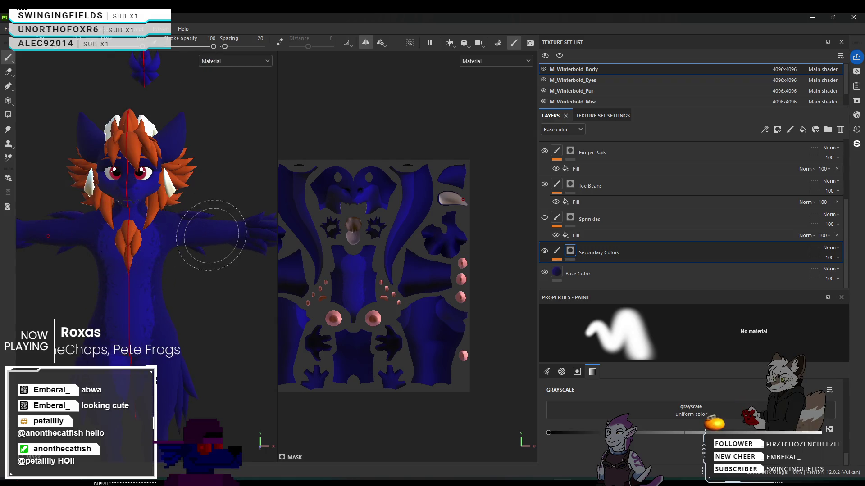
pyautogui.scroll(-2, 231, 203)
pyautogui.click(6, 29)
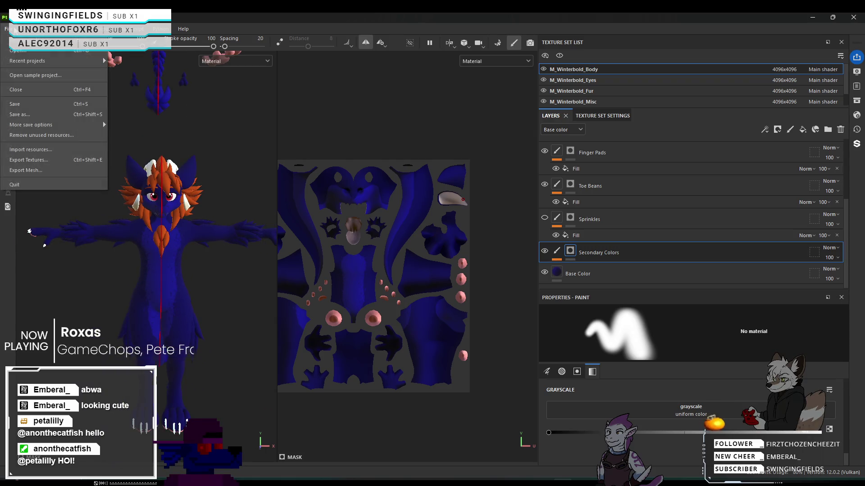
# In Export Textures, include the Fur, Eyes and Body texture sets alongside Misc, 37 textures total.
pyautogui.click(52, 161)
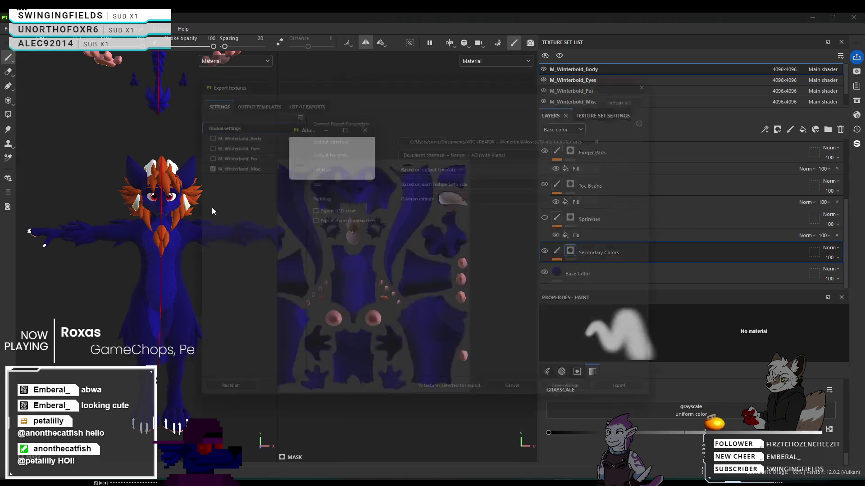
pyautogui.click(192, 151)
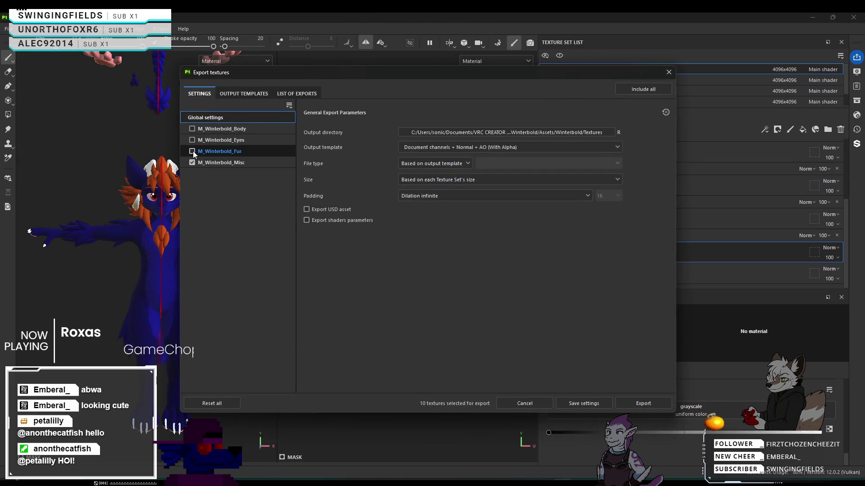
pyautogui.click(192, 140)
pyautogui.click(192, 129)
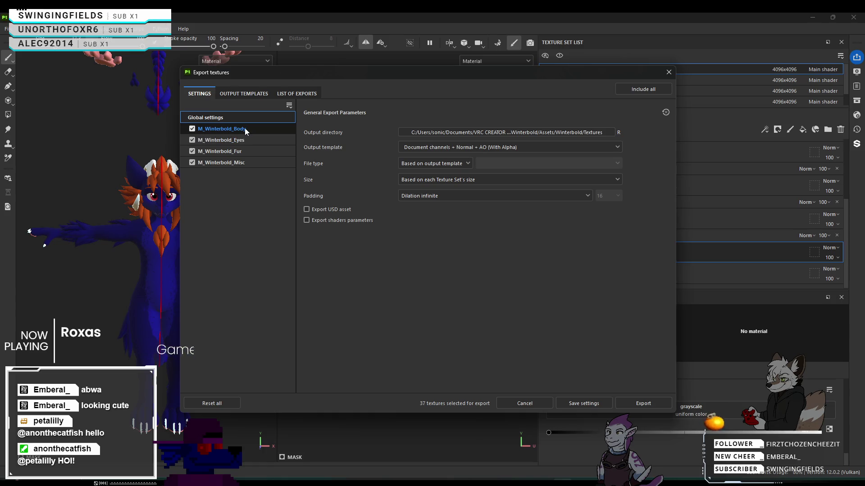